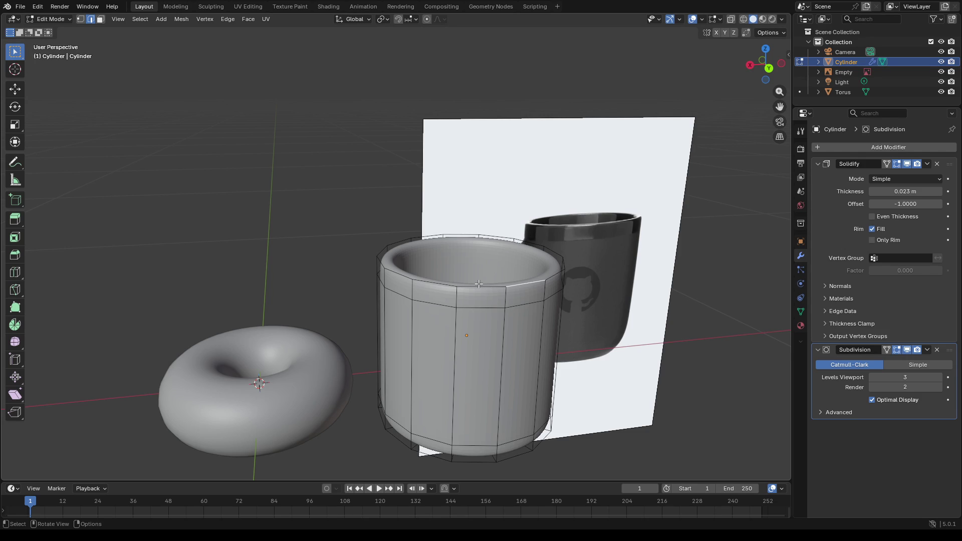
Step: Scale the cylinder's top rim loop inward to about 0.974 to start the taper
key(a)
key(alt+a)
right_click(482, 291)
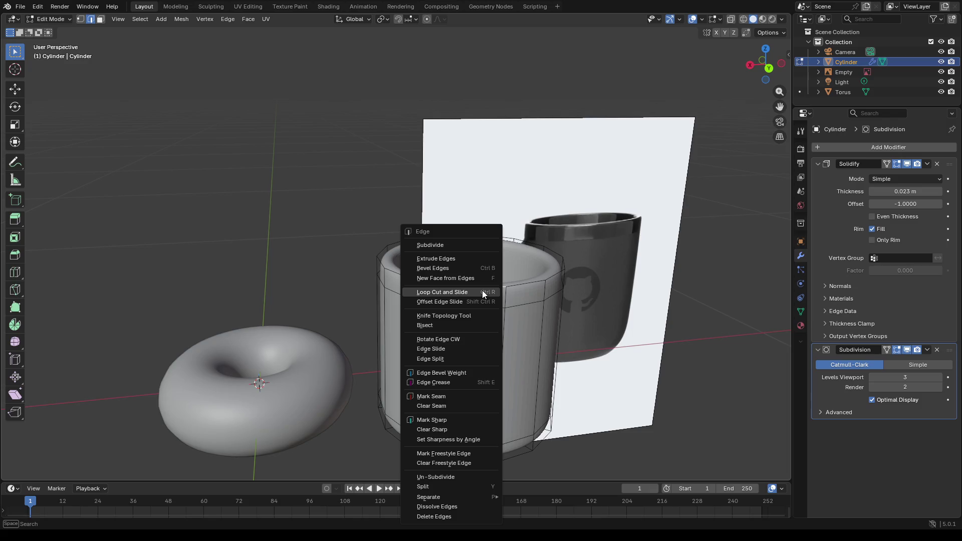
alt+click(532, 285)
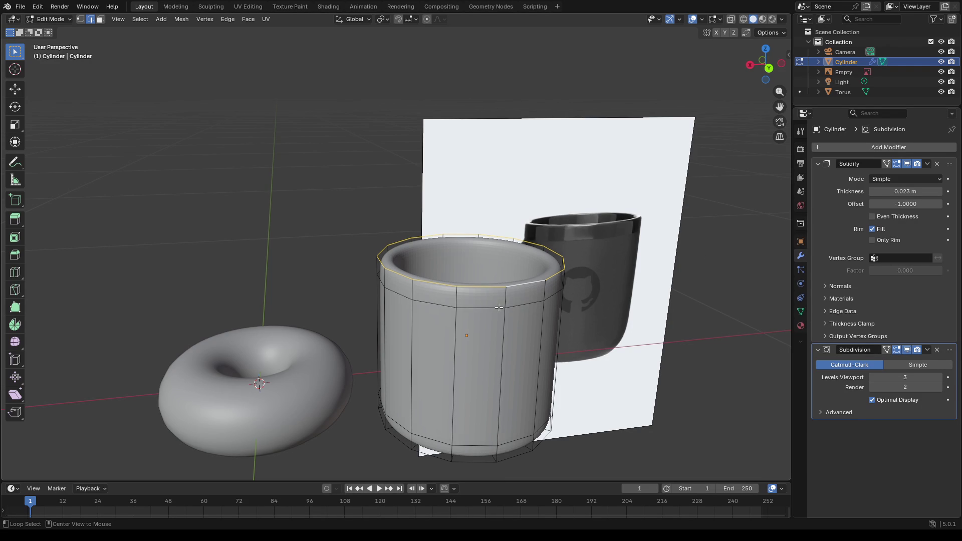
key(s)
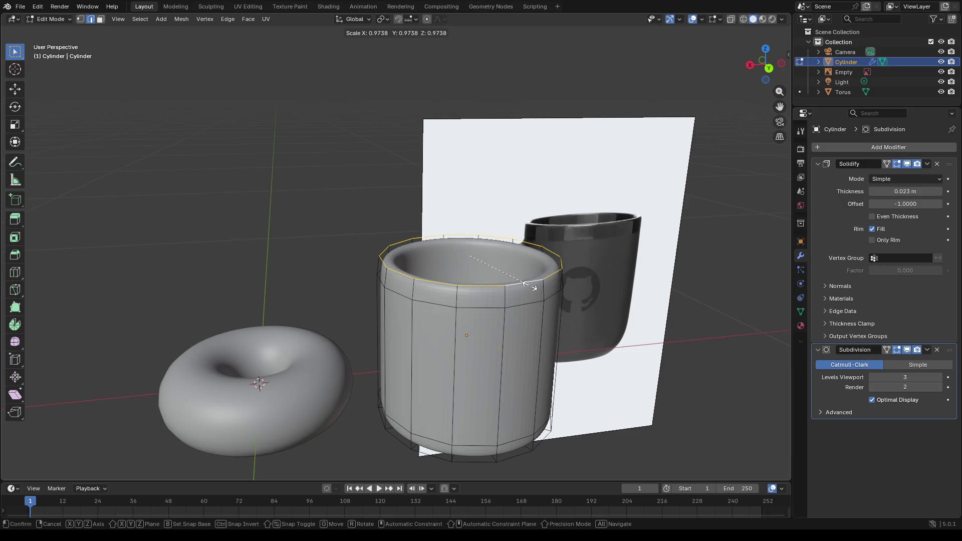
click(531, 286)
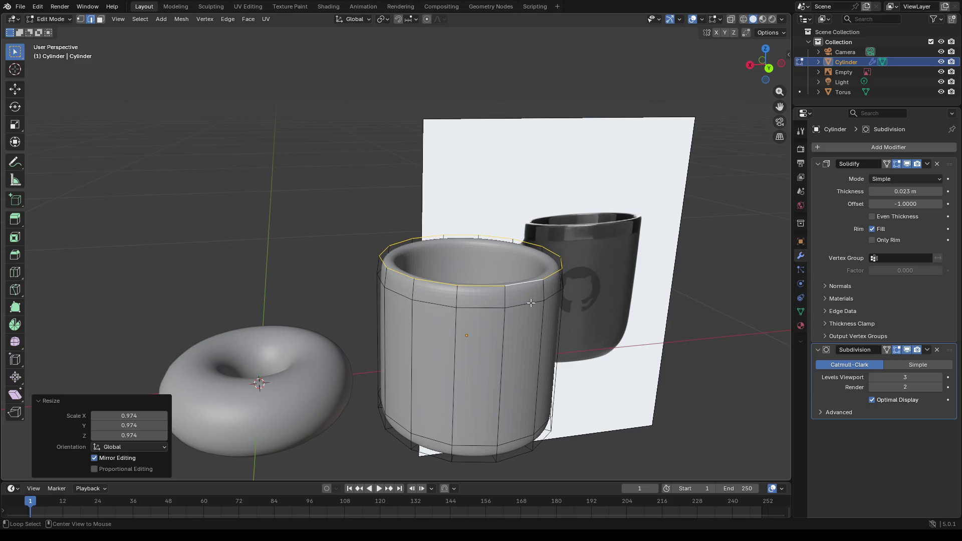
Step: Select the edge loop just below the rim and begin scaling it
alt+click(531, 303)
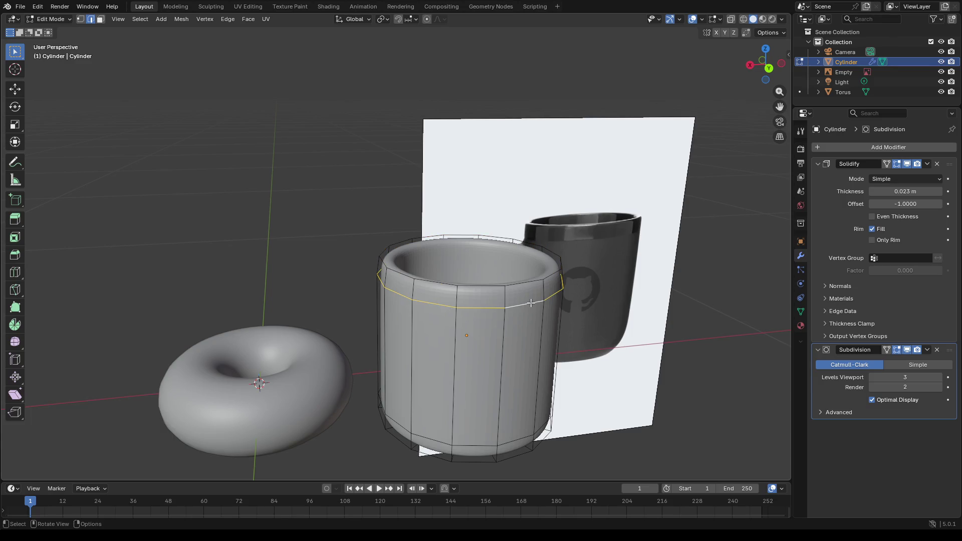
key(s)
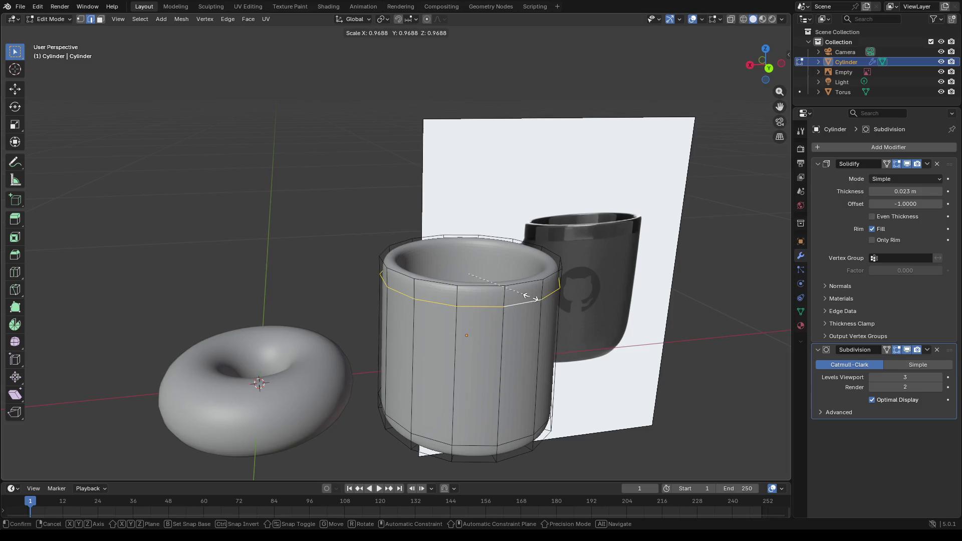
Step: Confirm the loop below the rim at 0.962 scale and check the taper from the front
click(529, 297)
right_click(529, 297)
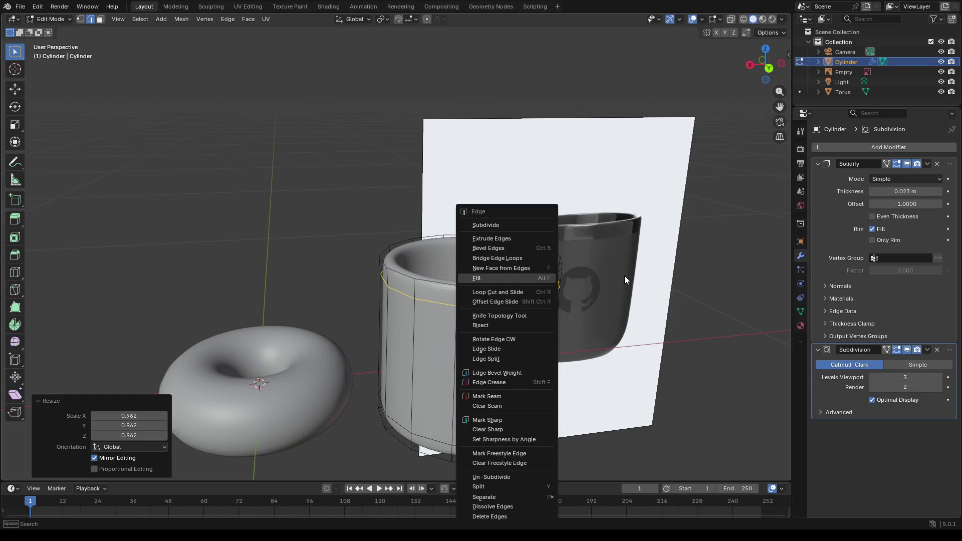
mouse_move(501, 308)
middle_down()
mouse_move(519, 298)
mouse_move(467, 286)
middle_up()
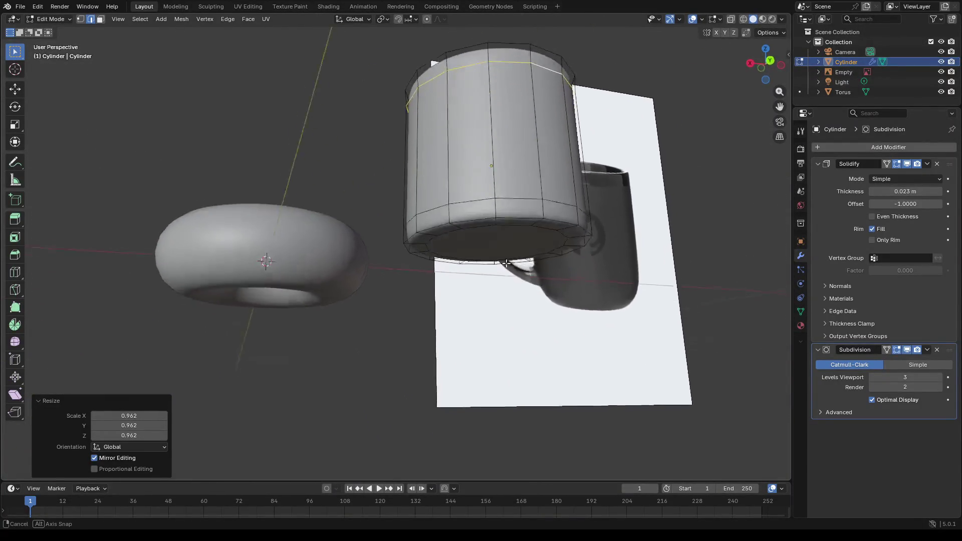
middle_drag(467, 286, 681, 337)
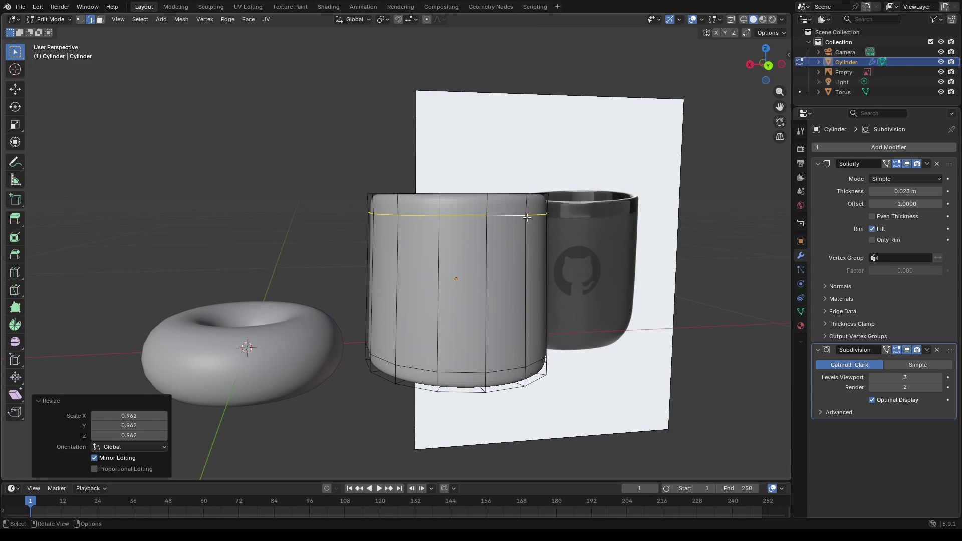
Step: Widen the loop near the top to 1.007 and save as Donut_tutorial.blend
key(a)
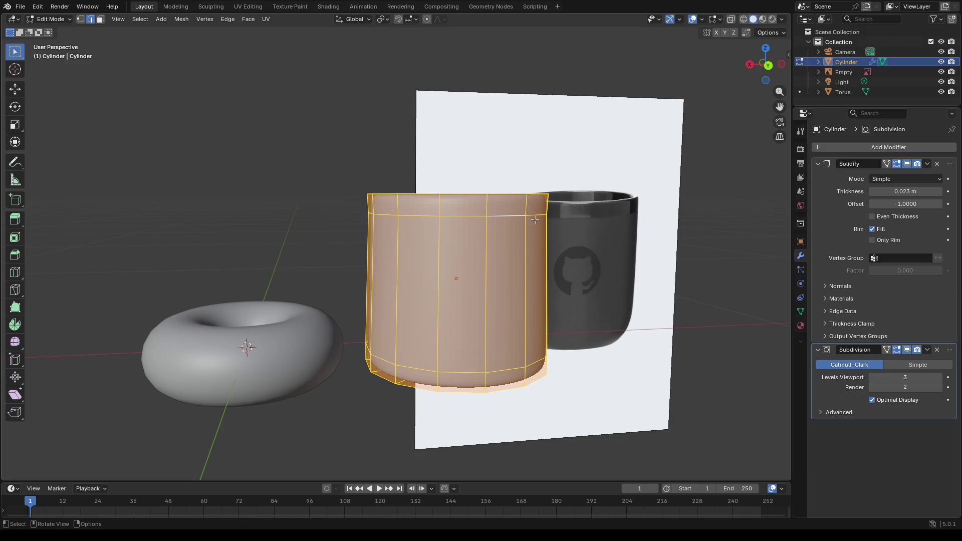
alt+click(514, 217)
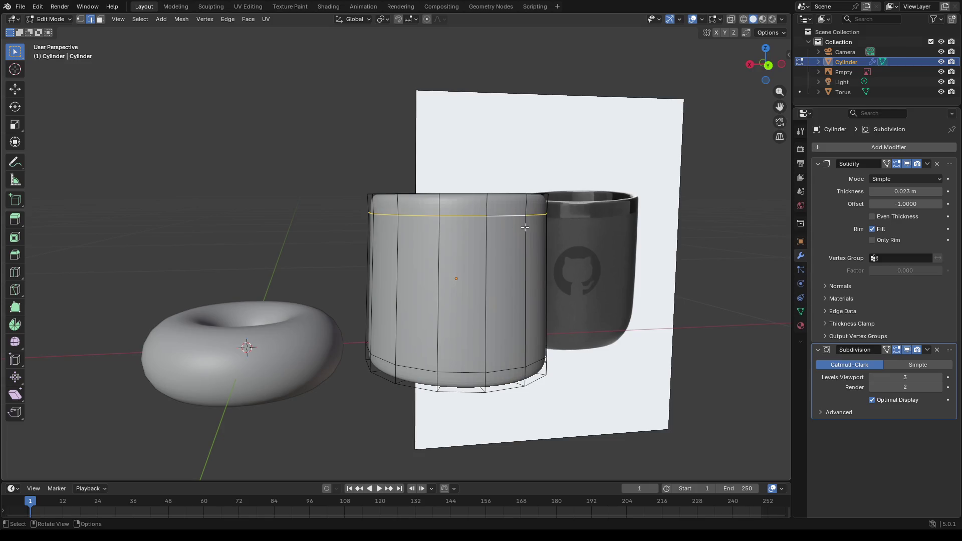
key(s)
drag(528, 228, 528, 227)
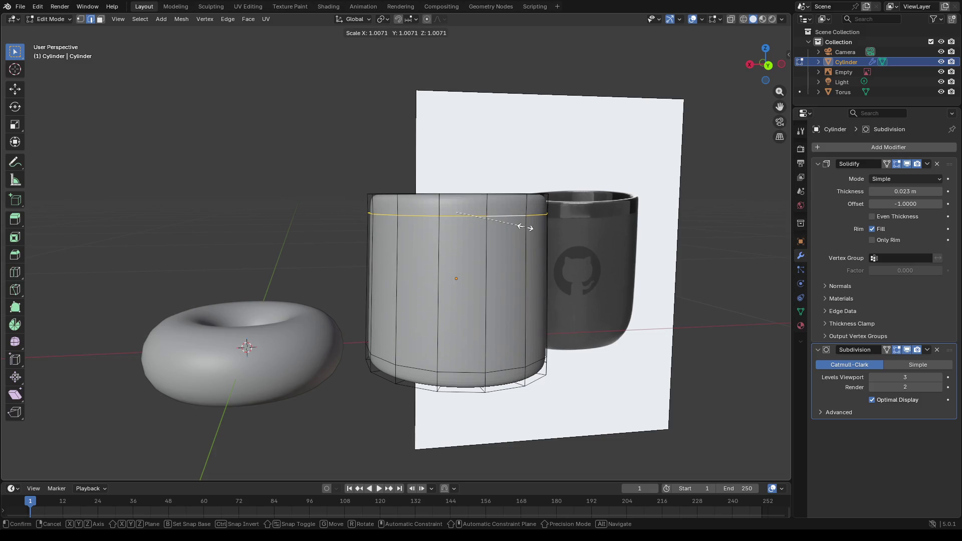
click(524, 227)
key(ctrl)
key(ctrl+s)
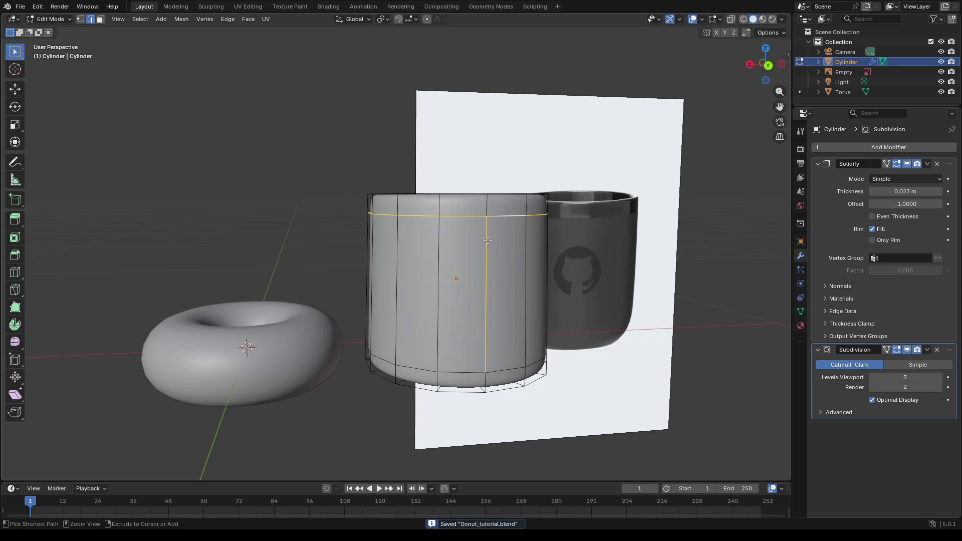
ctrl+click(487, 240)
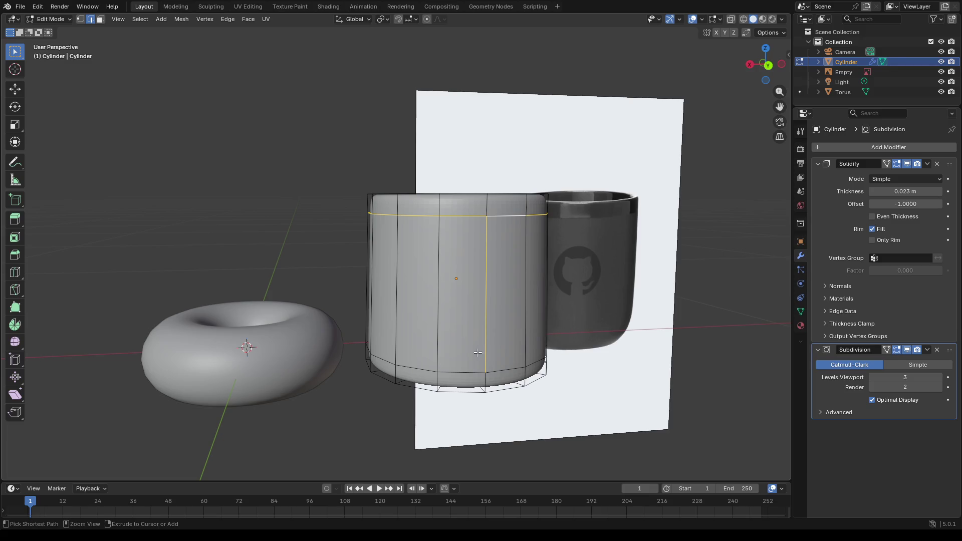
key(ctrl+s)
drag(471, 354, 528, 354)
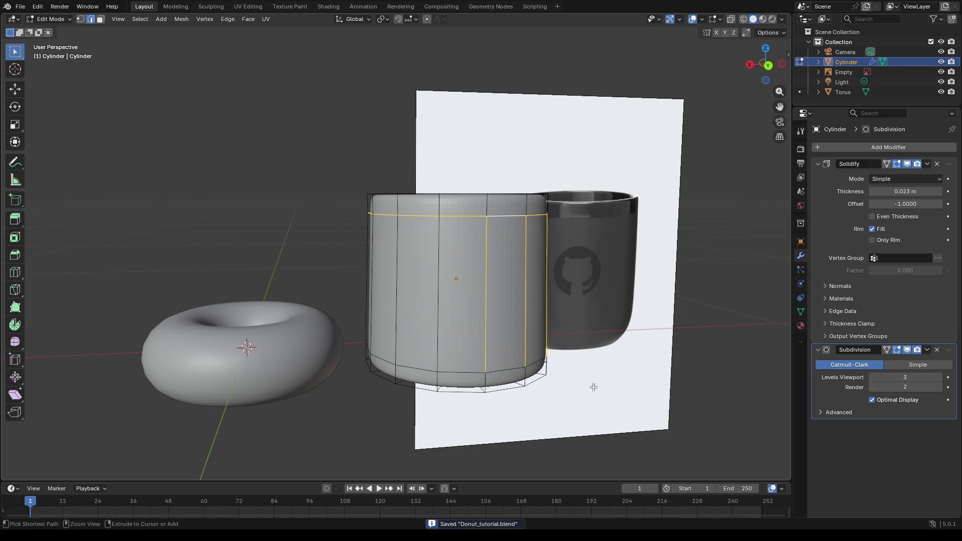
mouse_move(499, 353)
ctrl+right_down()
mouse_move(573, 394)
mouse_move(560, 374)
ctrl+right_up()
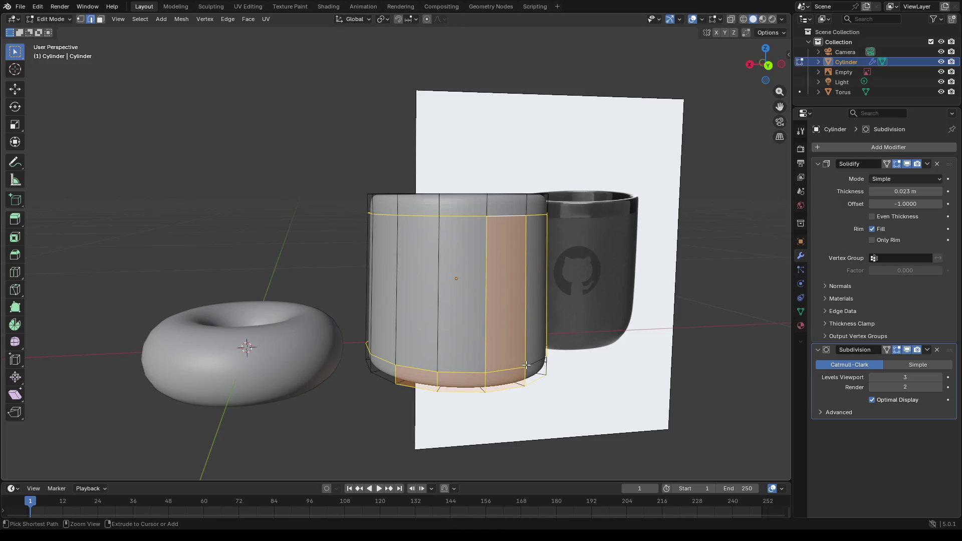
key(b)
key(Escape)
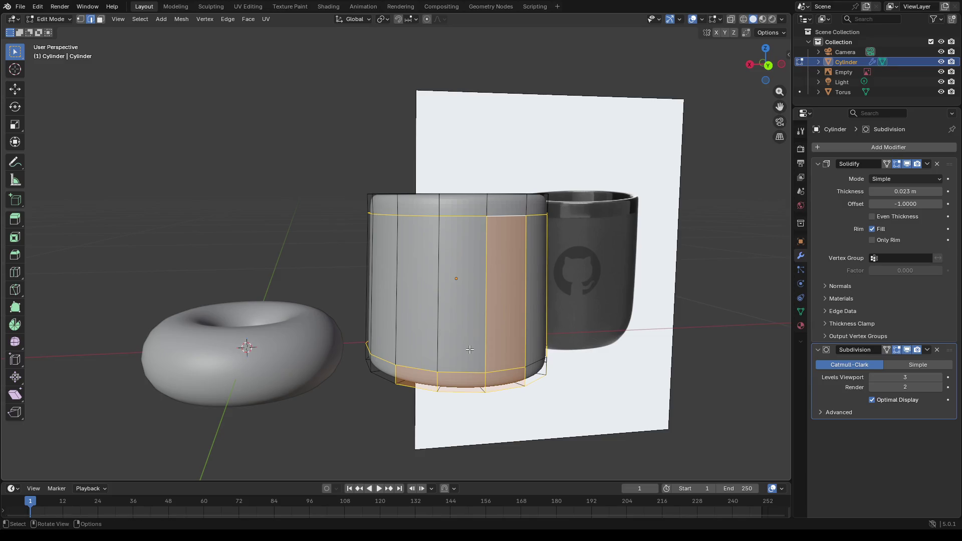
key(alt)
click(457, 316)
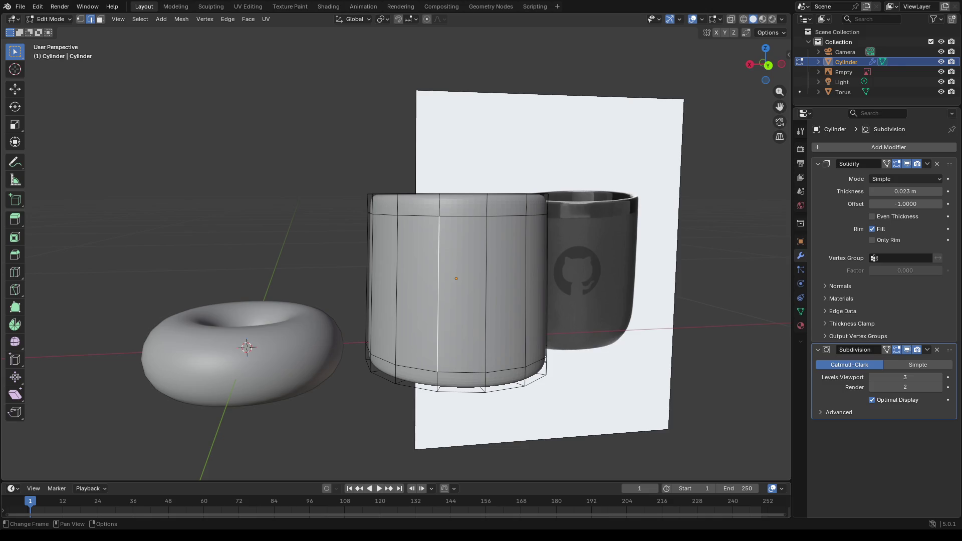
Step: Edge-slide the bottom loop upward by about -0.103 to soften the base curve
mouse_move(625, 331)
middle_down()
mouse_move(609, 323)
mouse_move(575, 336)
mouse_move(461, 312)
middle_up()
scroll(607, 325, down, 1)
scroll(605, 321, down, 1)
scroll(614, 306, up, 3)
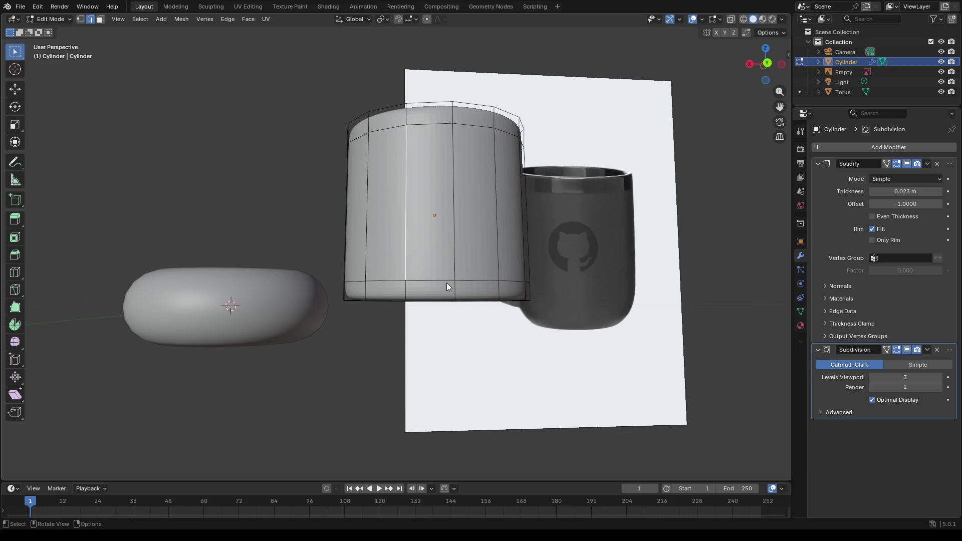
key(alt)
alt+click(442, 278)
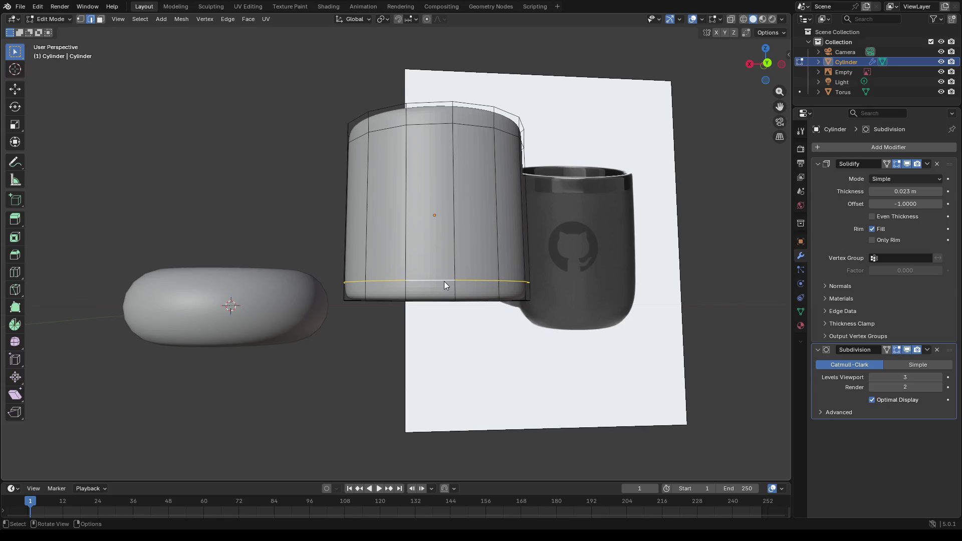
key(g)
key(g)
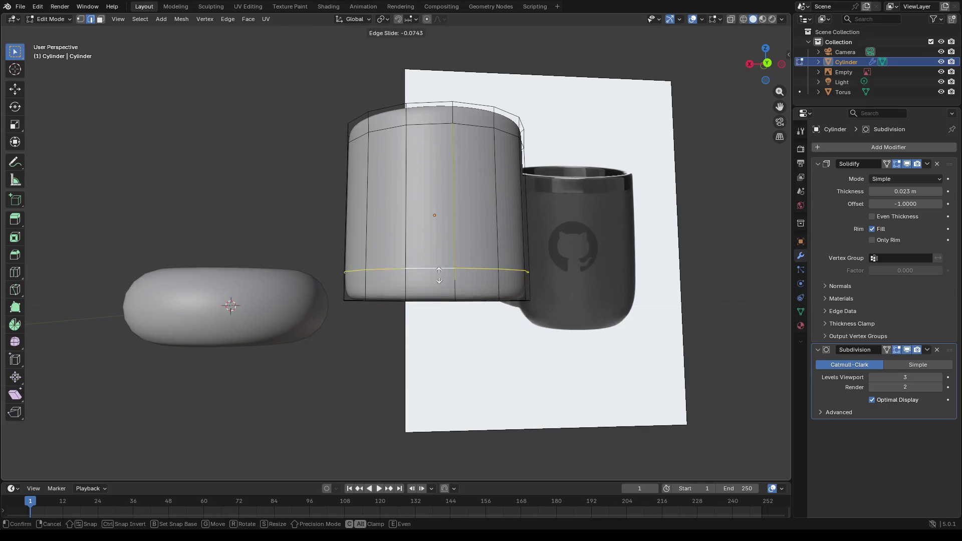
click(437, 271)
middle_drag(437, 271, 433, 280)
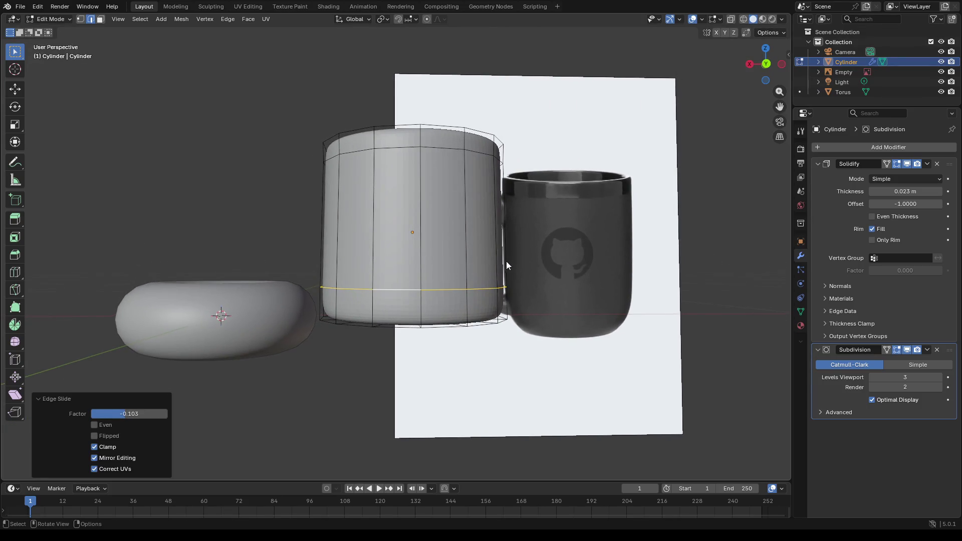
scroll(505, 261, down, 3)
scroll(499, 292, down, 2)
scroll(471, 297, up, 4)
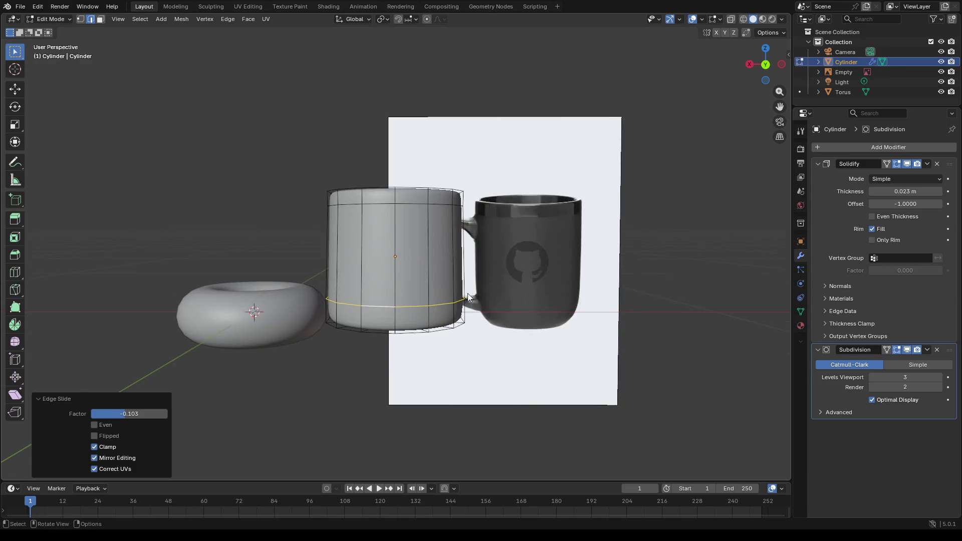
middle_drag(511, 246, 508, 247)
Step: Move the mug reference image slightly higher to line up with the cylinder
click(514, 251)
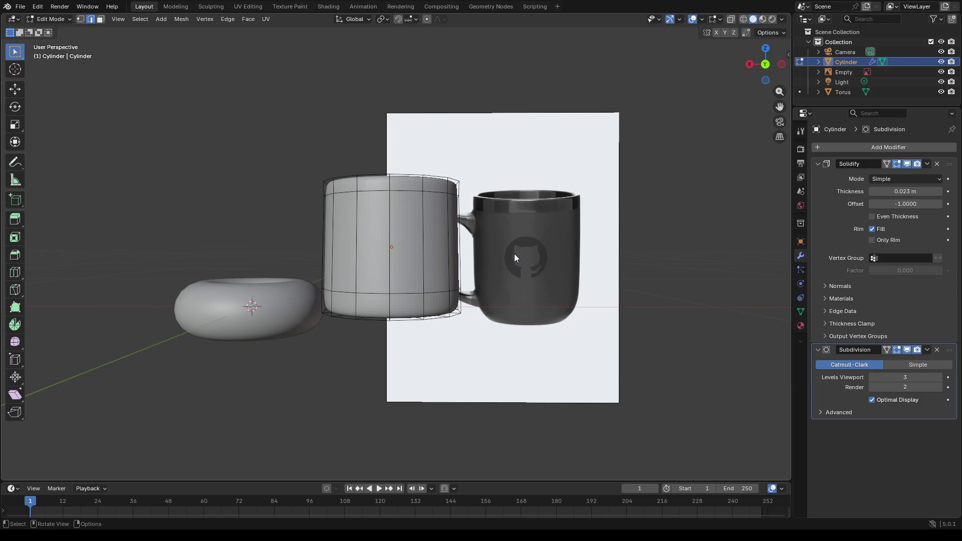
key(Tab)
click(524, 255)
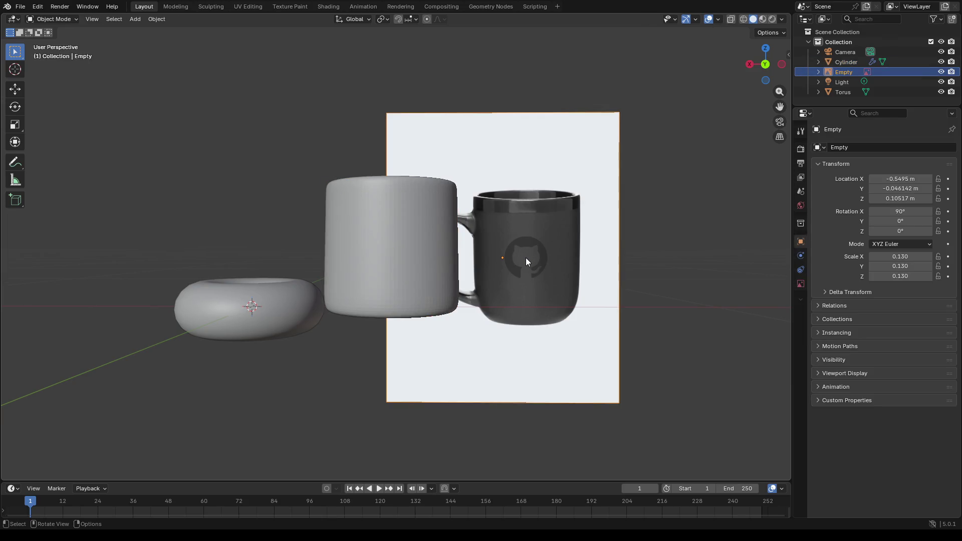
key(g)
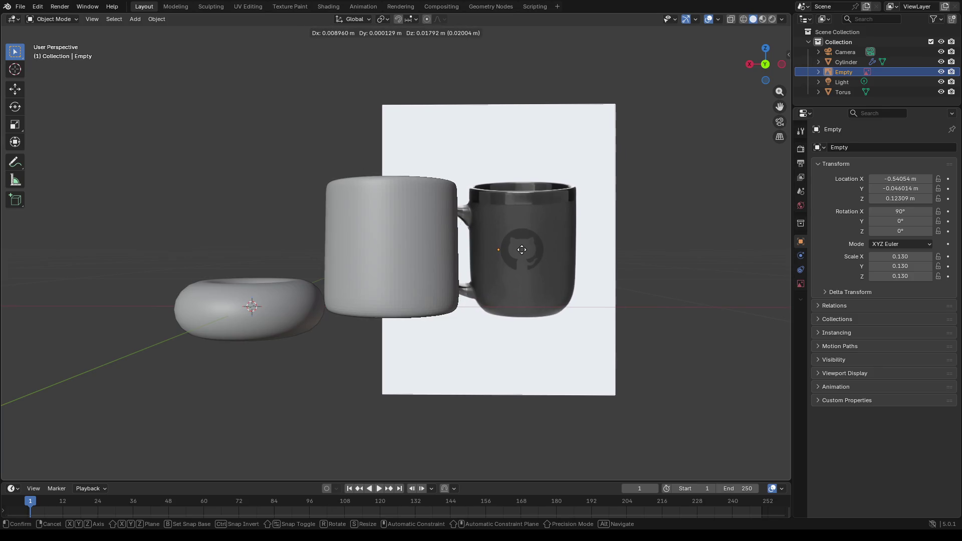
click(521, 249)
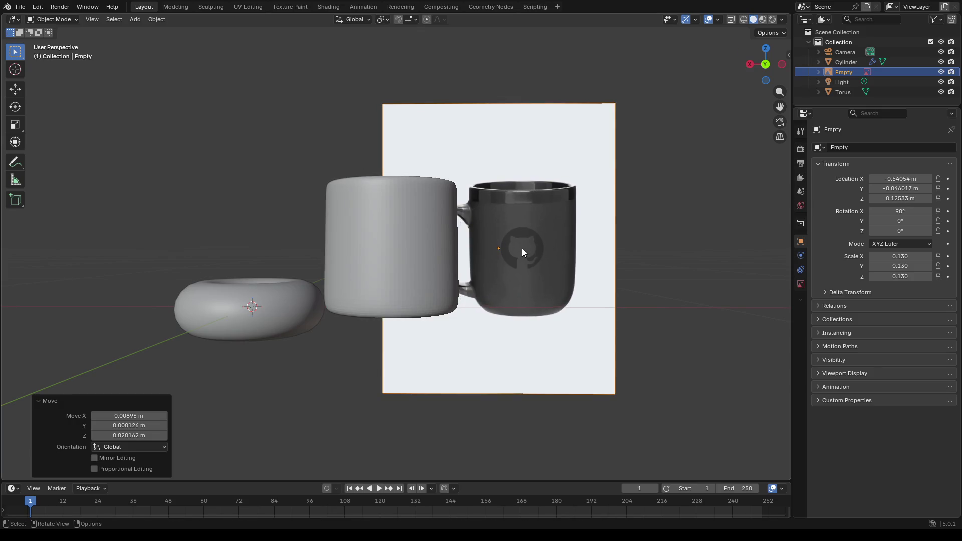
Step: Reselect the cylinder and return to editing its mesh
shift+click(428, 287)
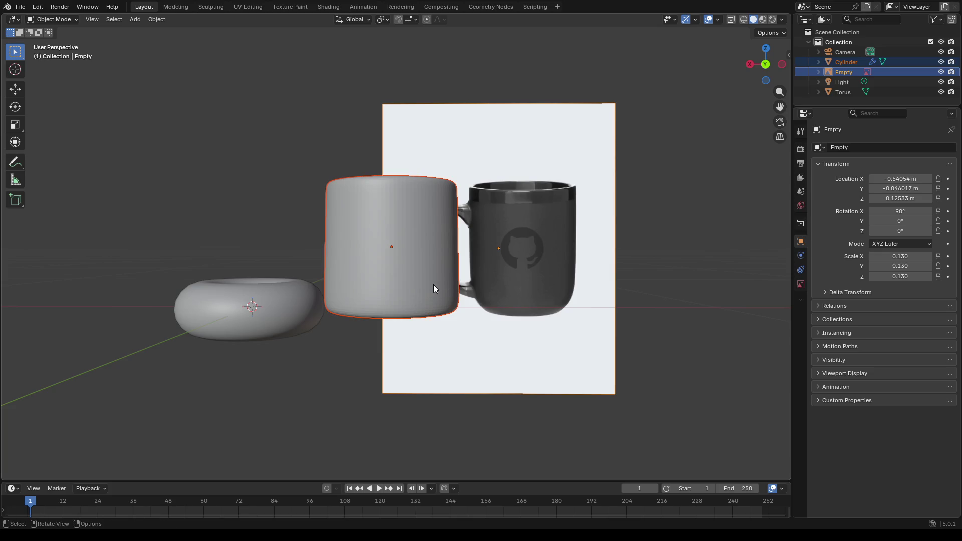
click(401, 272)
key(Tab)
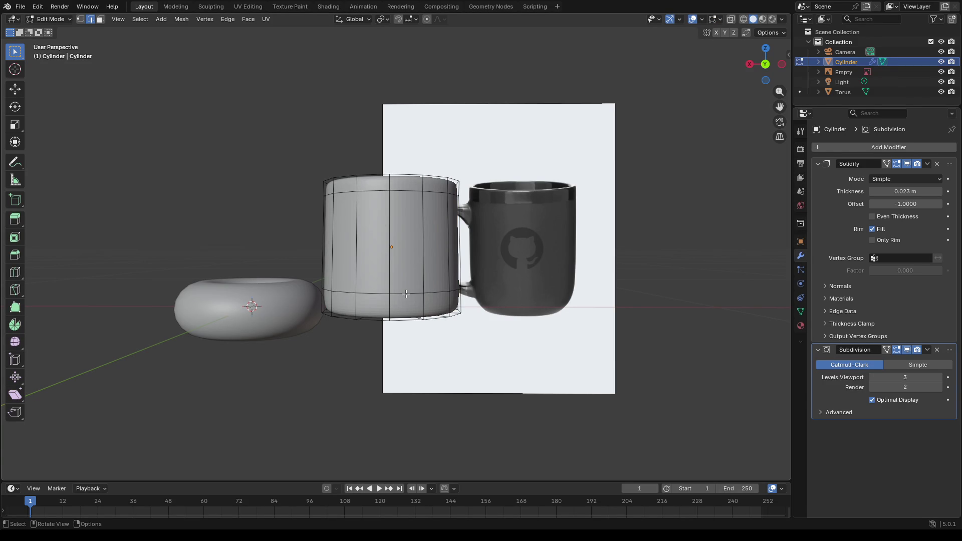
Step: Edge-slide the lower horizontal loop by about -0.085 along the mug's side
alt+click(401, 298)
key(g)
key(g)
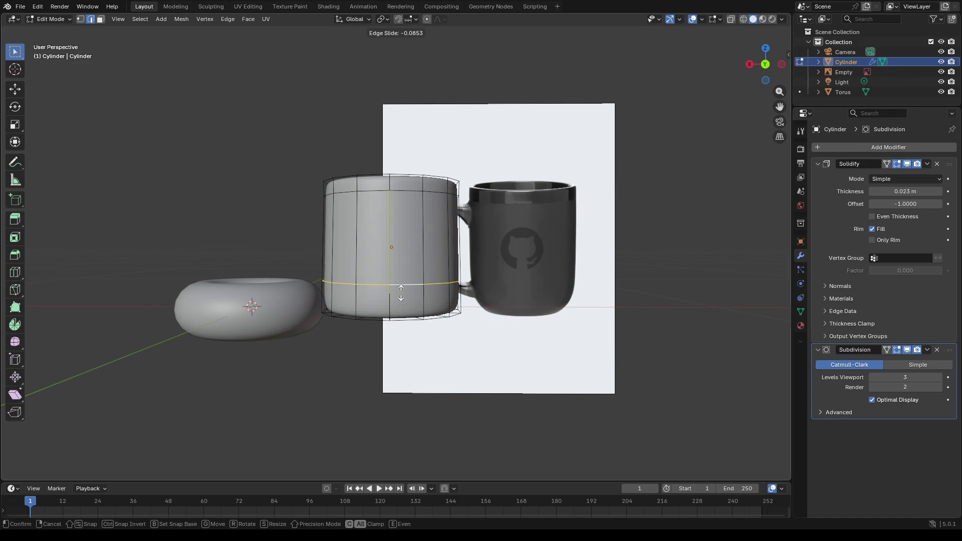
click(400, 292)
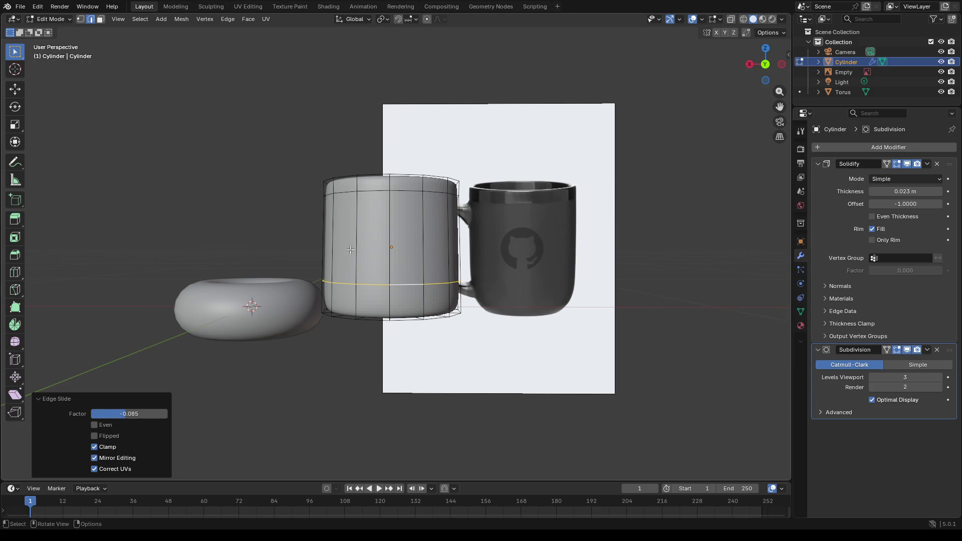
key(s)
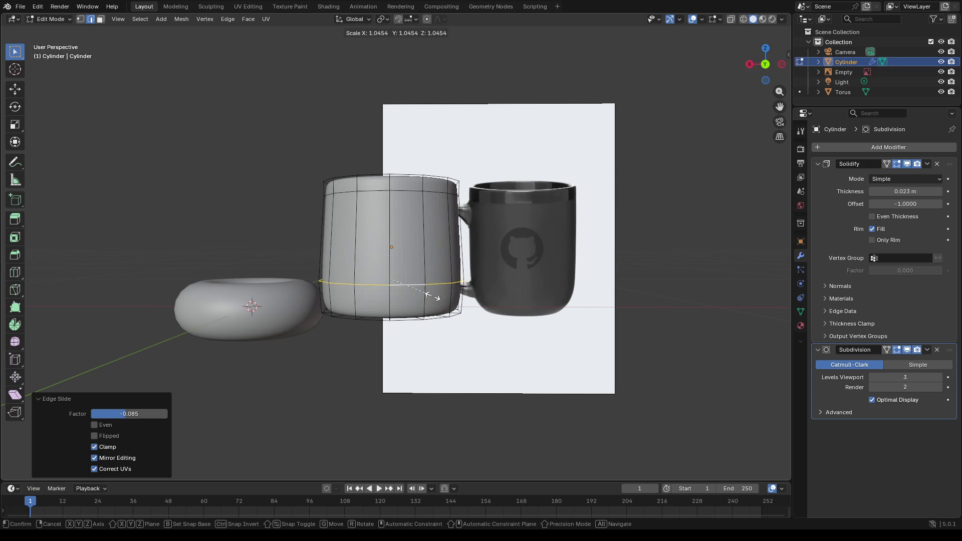
Step: Confirm the lower loop widened to about 1.017, gently bulging the body
click(429, 296)
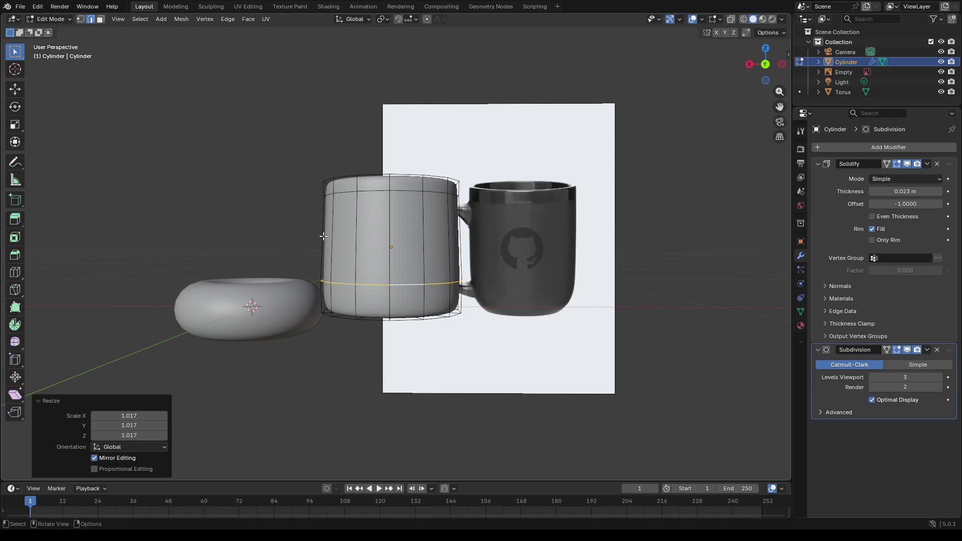
key(alt)
Step: Nudge the top rim loop to 0.998 scale to match the reference mug's rim
alt+click(331, 192)
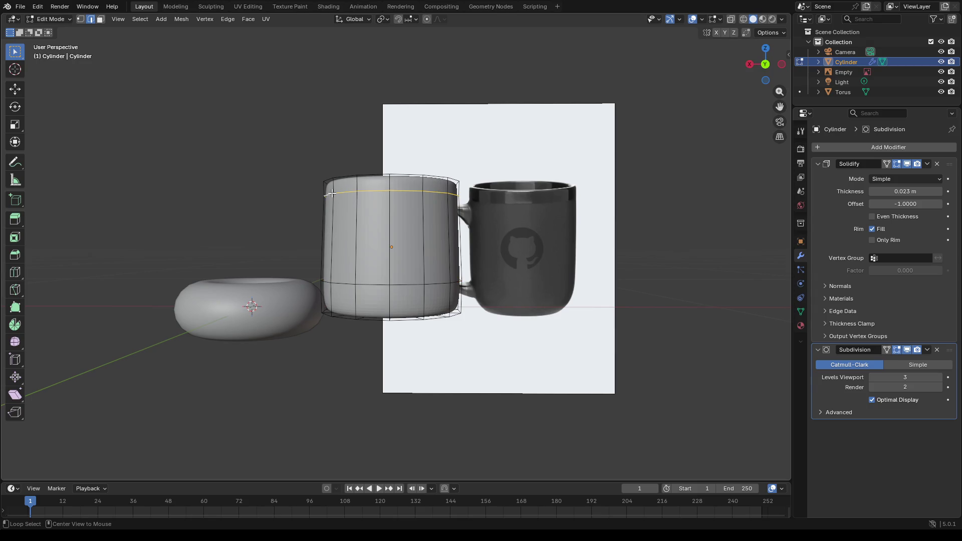
key(s)
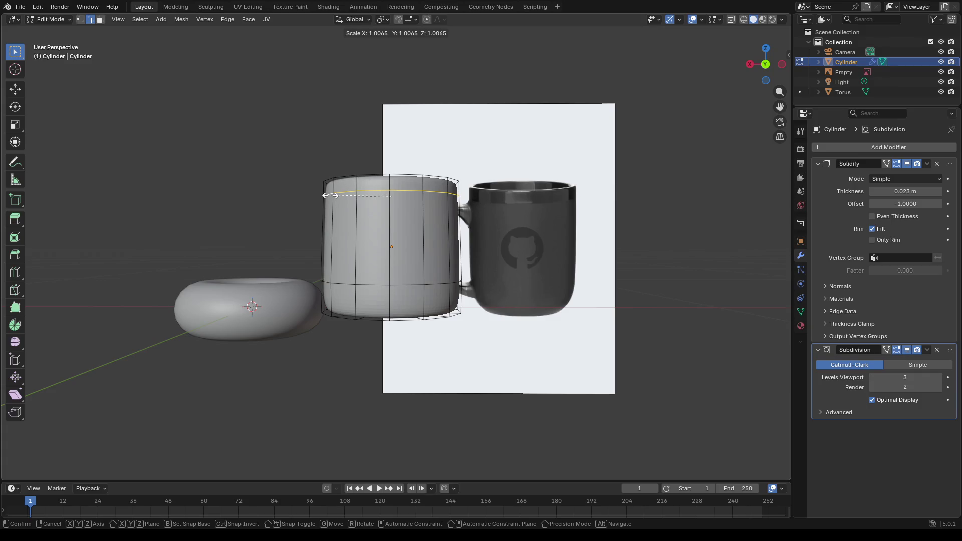
click(329, 195)
middle_drag(330, 198, 502, 277)
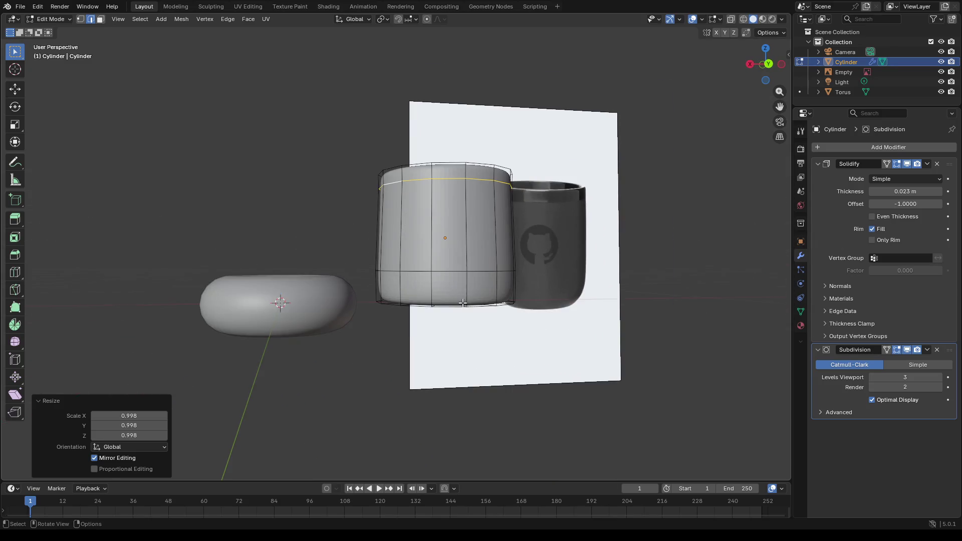
middle_drag(463, 307, 462, 286)
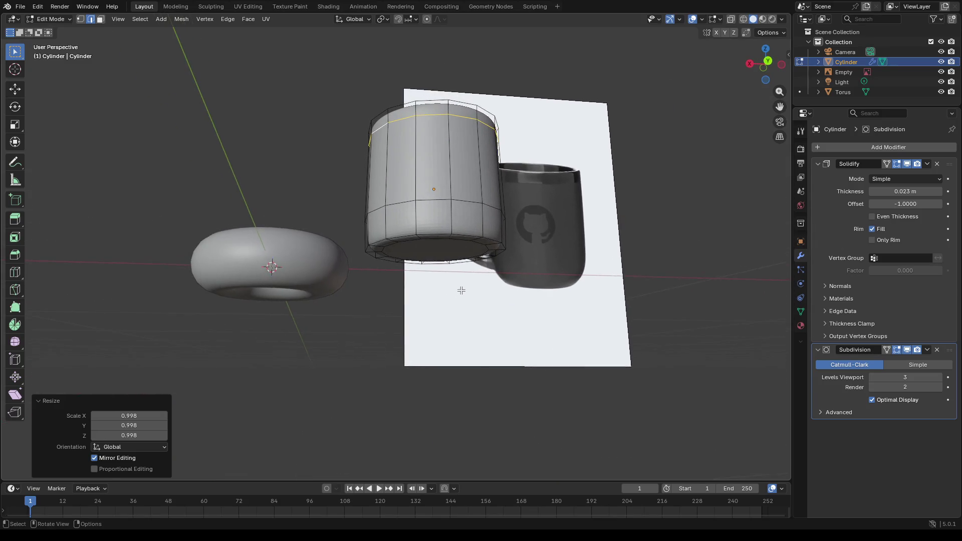
alt+click(435, 233)
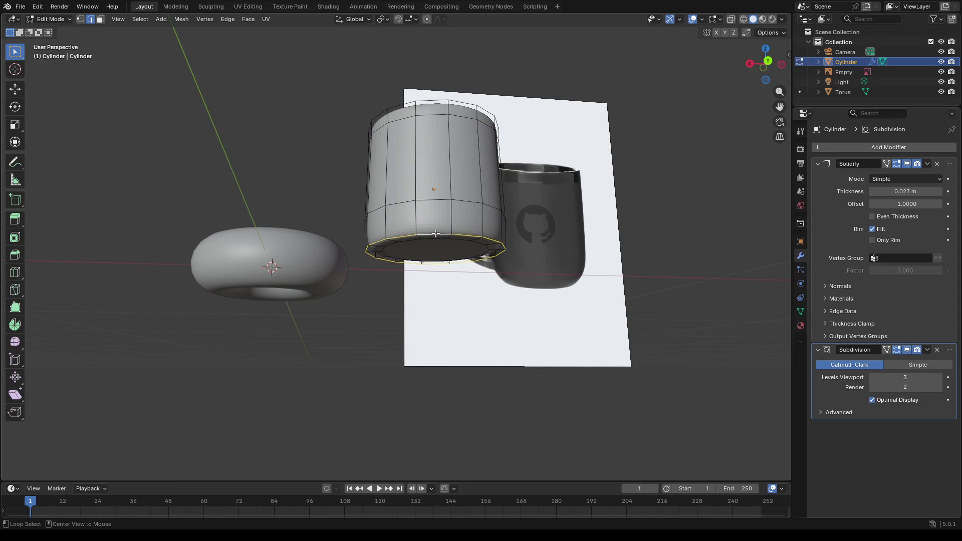
Step: Edge-slide the bottom loop up by -0.537 for a rounder, tapered base
key(g)
key(g)
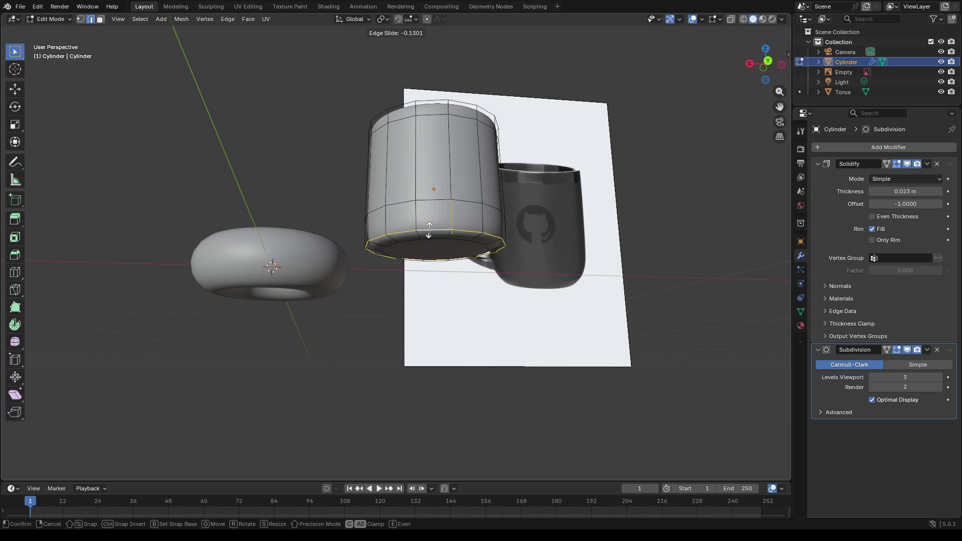
click(432, 222)
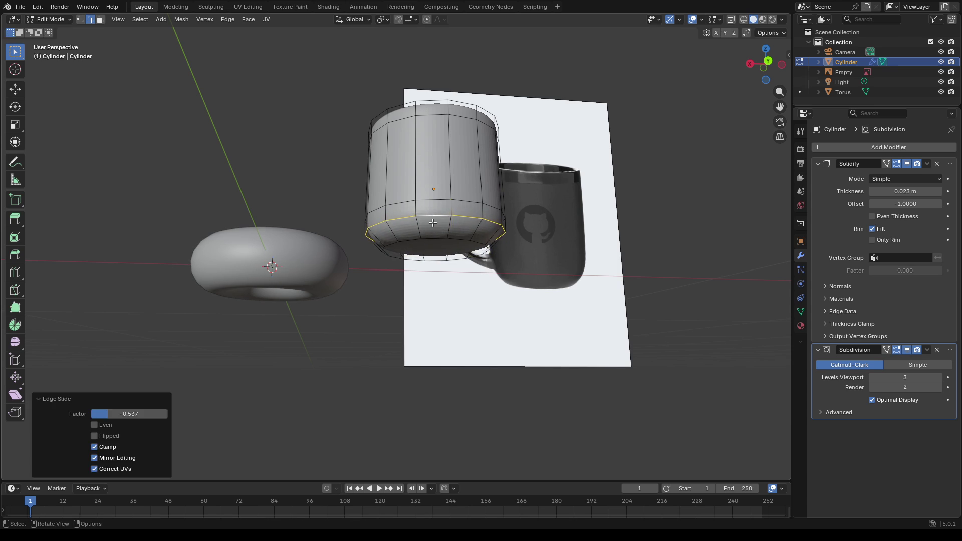
middle_drag(431, 221, 422, 241)
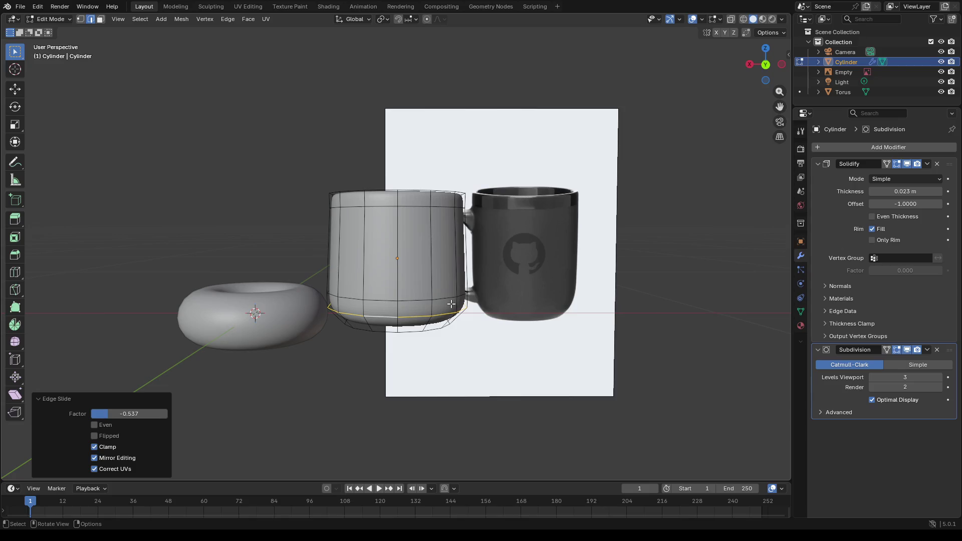
middle_drag(480, 301, 479, 297)
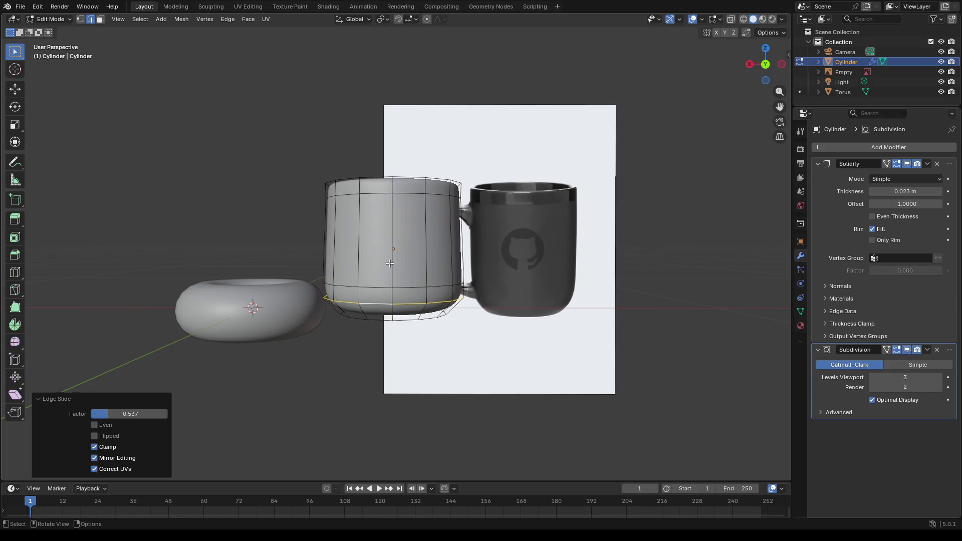
key(a)
Step: Shift the whole cylinder mesh sideways so its side meets the reference mug's handle
key(g)
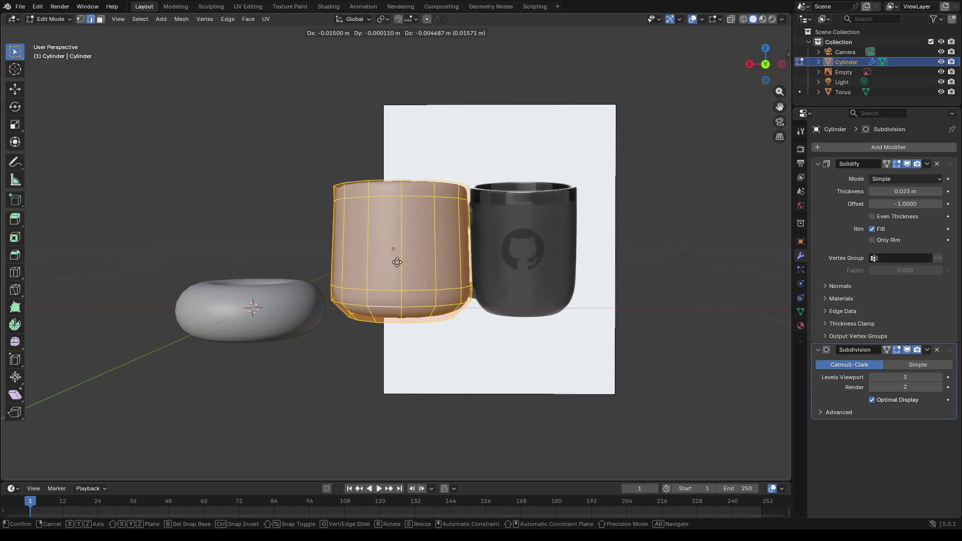
click(397, 263)
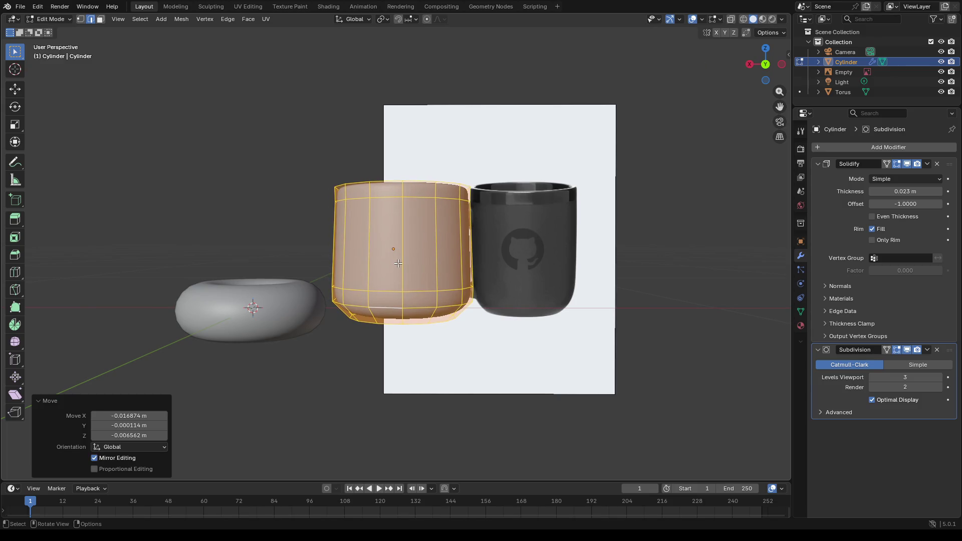
key(g)
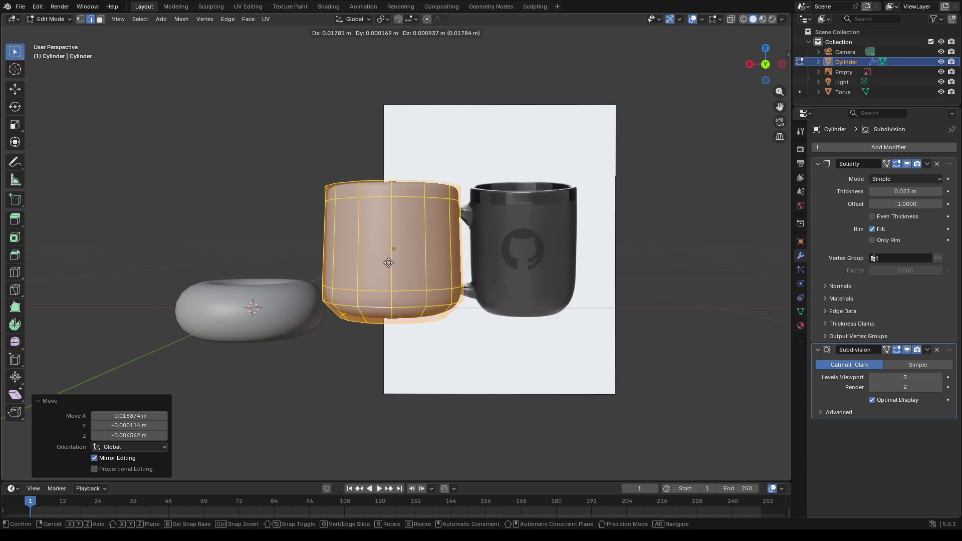
click(387, 261)
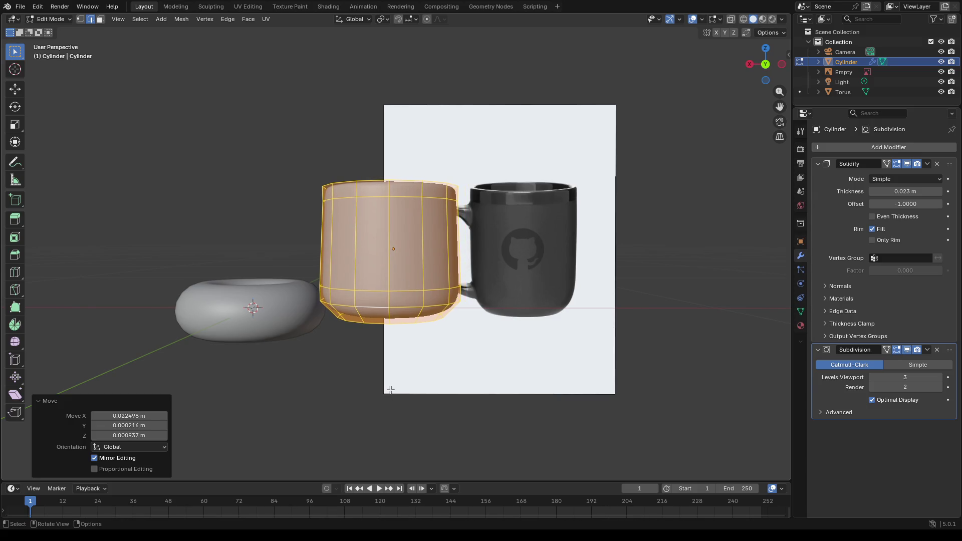
key(alt+a)
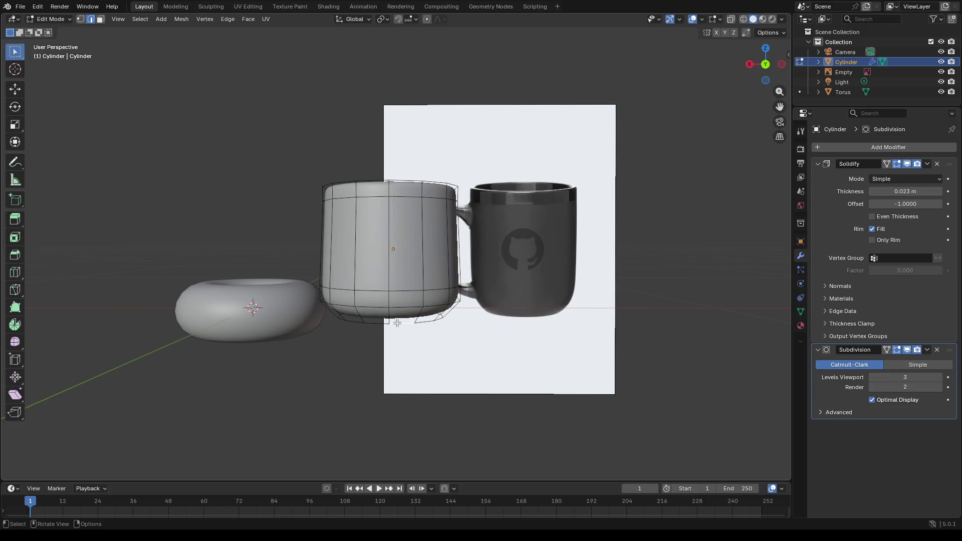
Step: Edge-slide a lower-body loop by factor -0.036, then select the loop near the base
key(alt)
alt+click(408, 288)
key(g)
key(g)
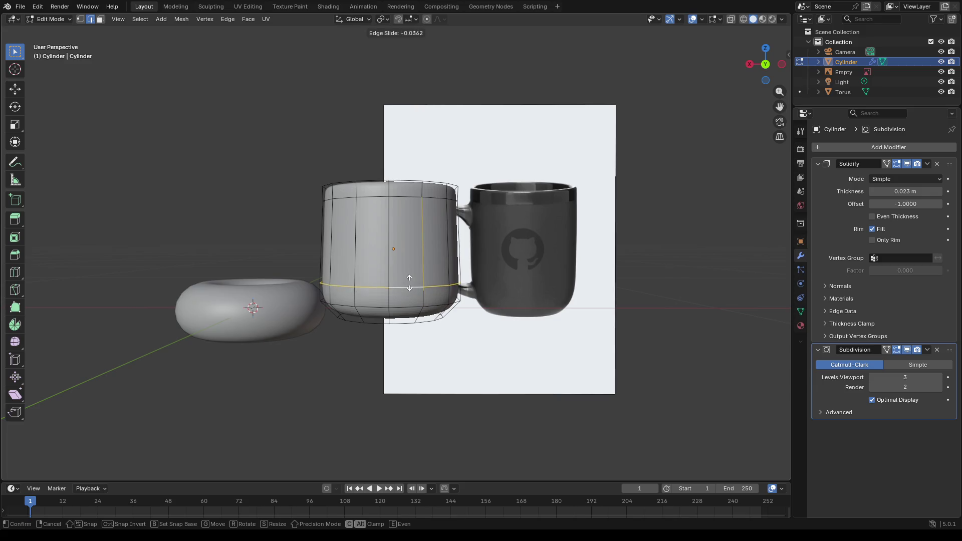
click(409, 282)
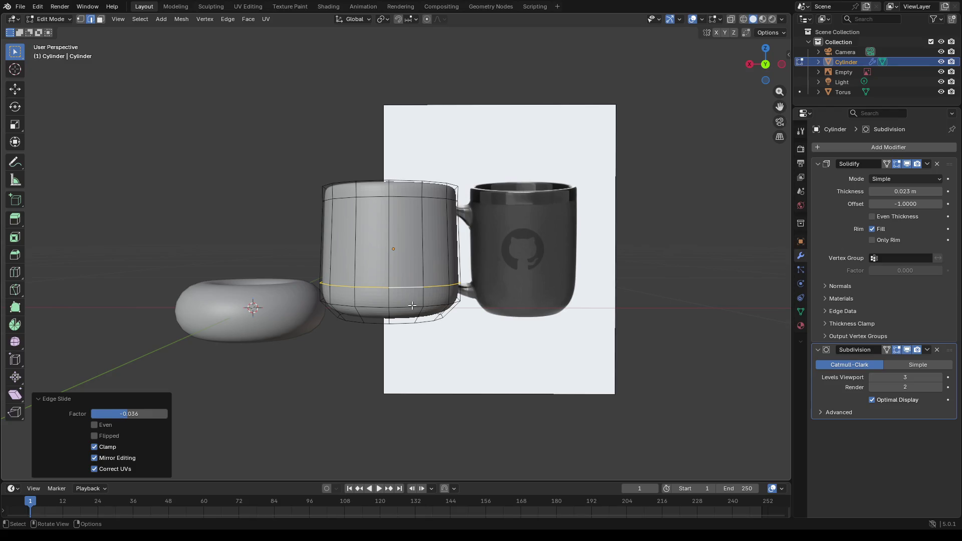
alt+click(412, 304)
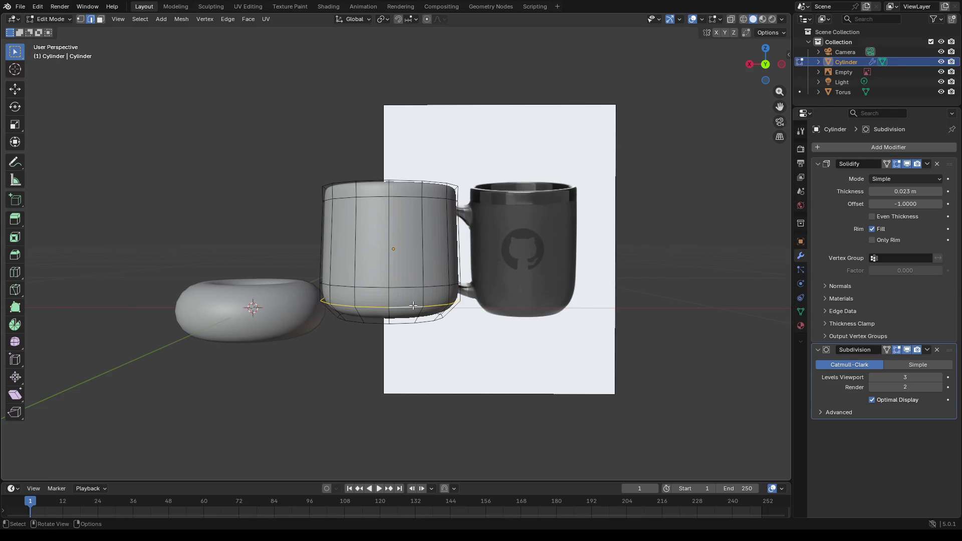
Step: Raise the base edge loop straight up along Z by about 0.009 m
key(g)
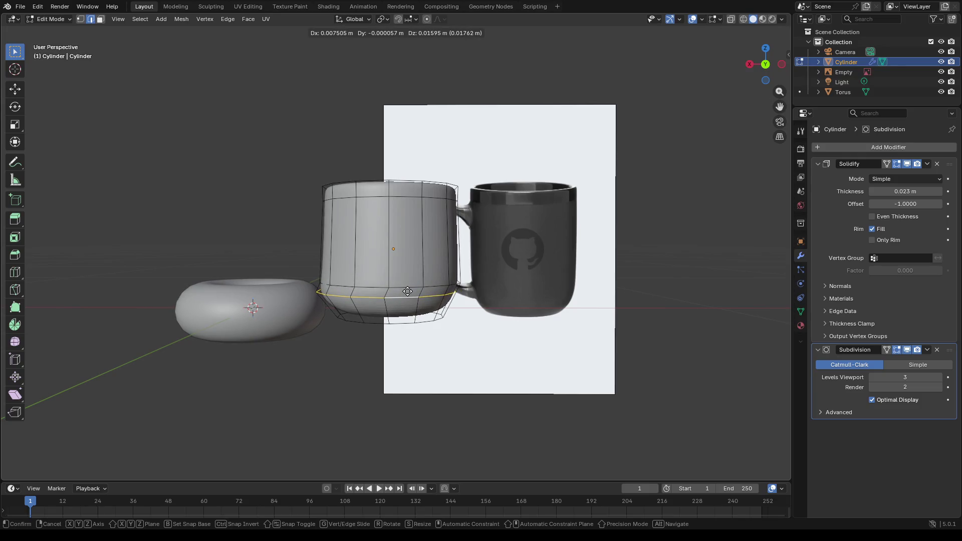
key(Escape)
key(g)
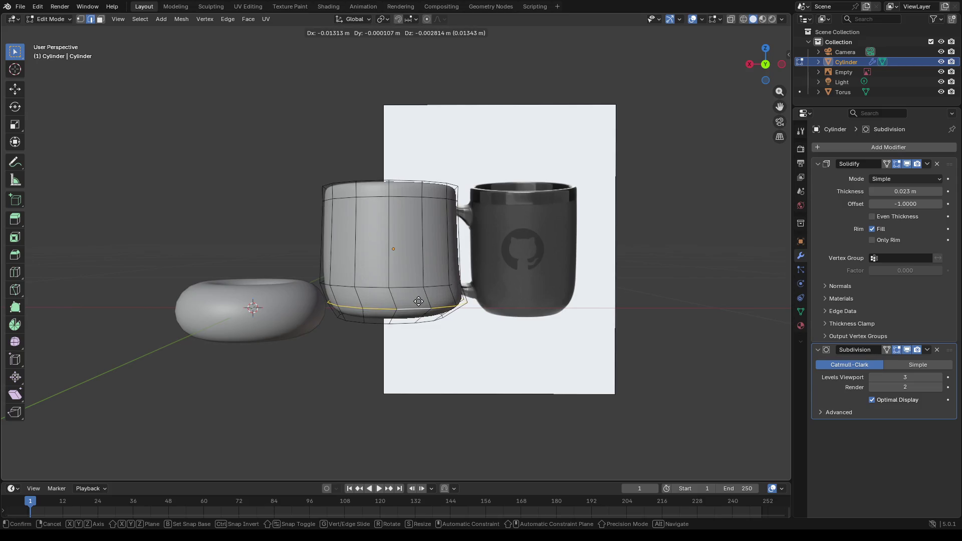
key(z)
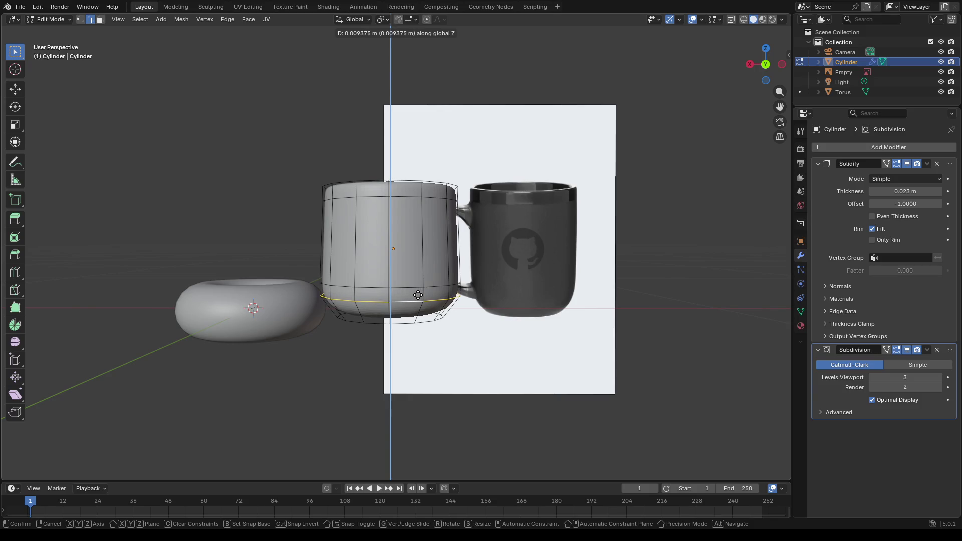
click(418, 294)
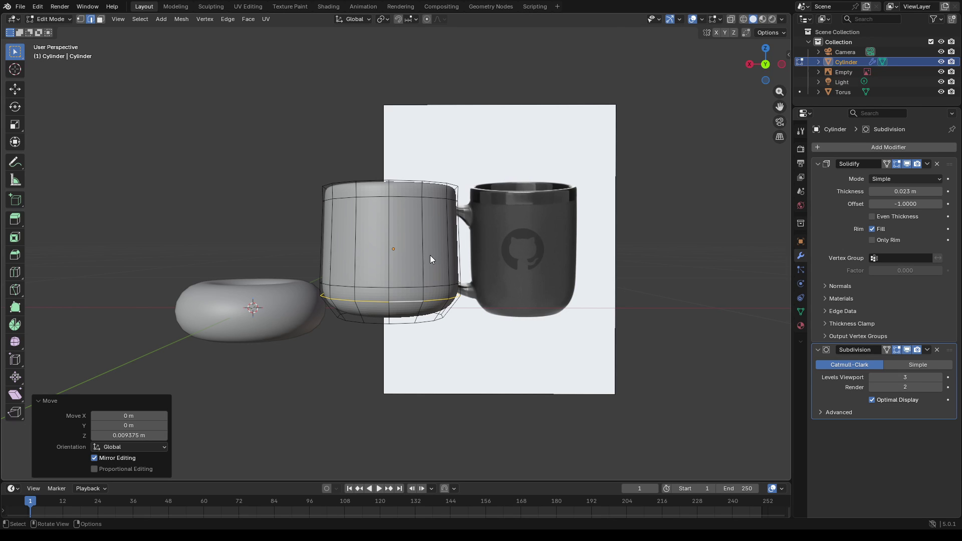
Step: Extrude the top rim loop into a new ring moving vertically, about 0.005 m along Z
middle_drag(397, 181, 425, 291)
alt+click(425, 292)
key(g)
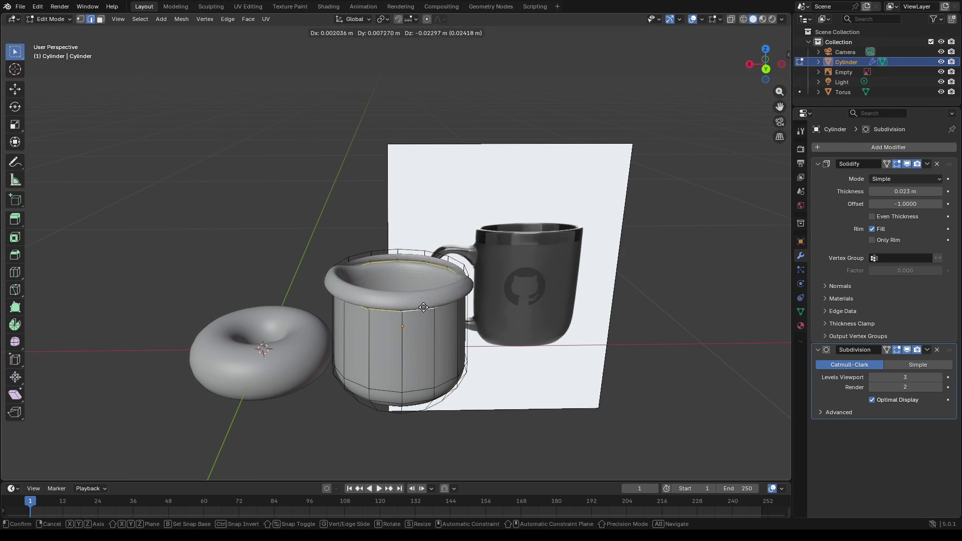
key(z)
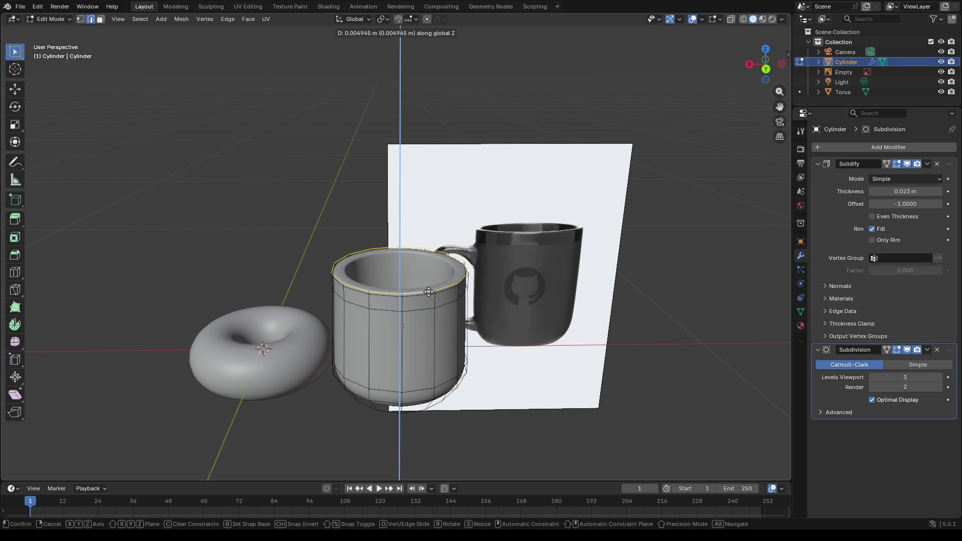
Step: Redo the rim extrusion and raise the new ring about 0.05 m along Z
key(Escape)
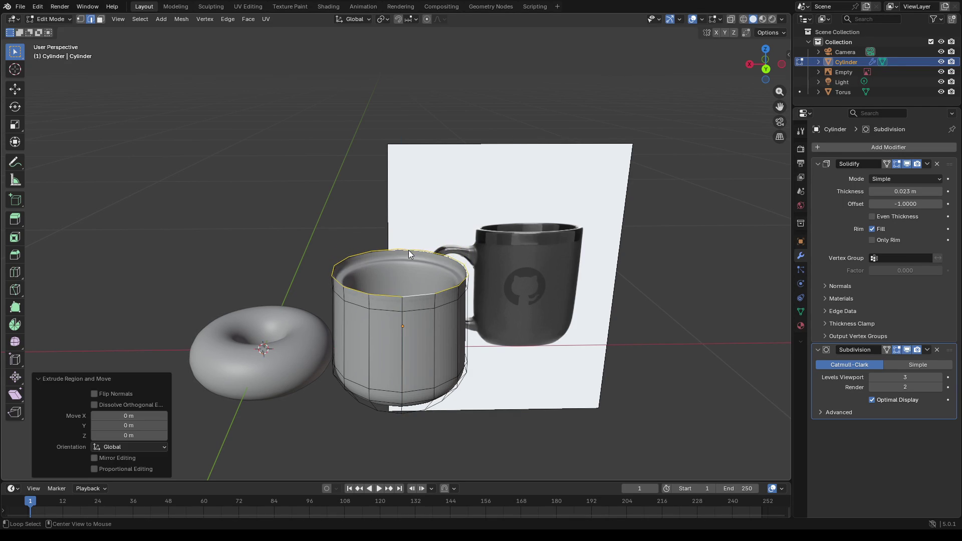
key(ctrl+z)
key(g)
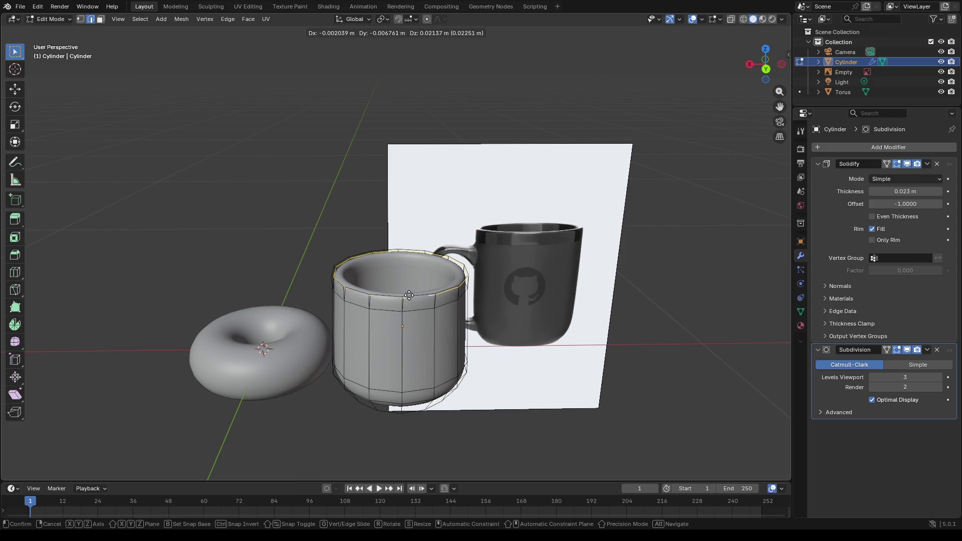
key(z)
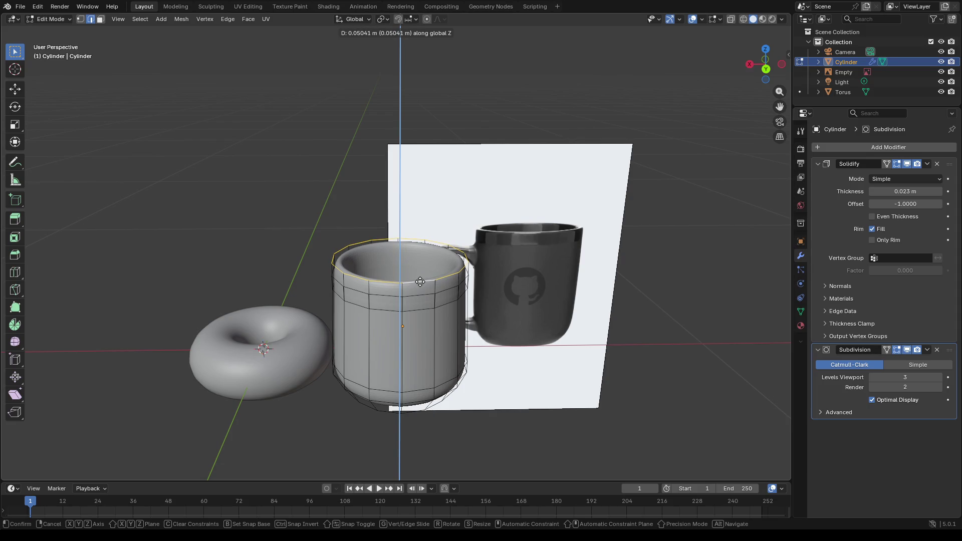
key(ctrl)
Step: Confirm the taller wall, try flaring the rim along X, then undo the flare
click(412, 281)
middle_drag(428, 303, 421, 291)
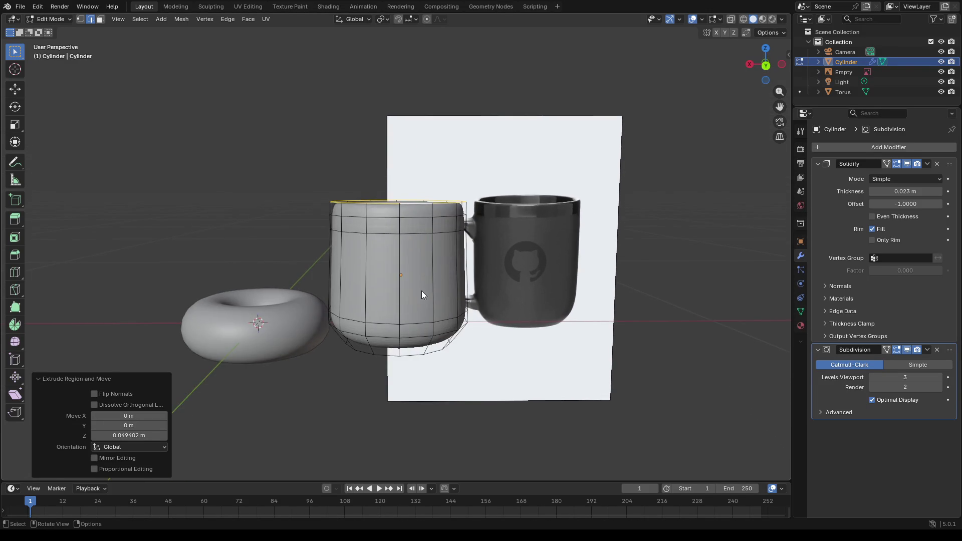
key(s)
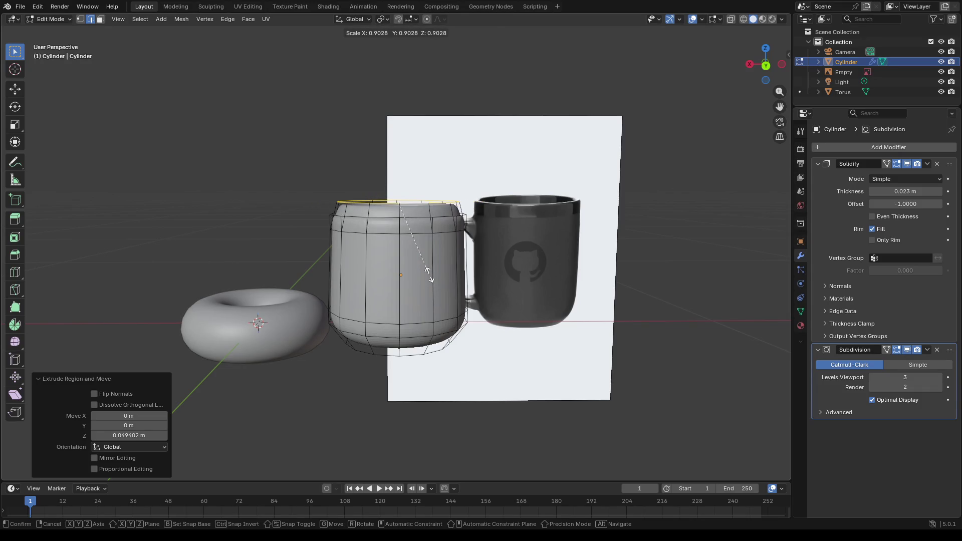
key(x)
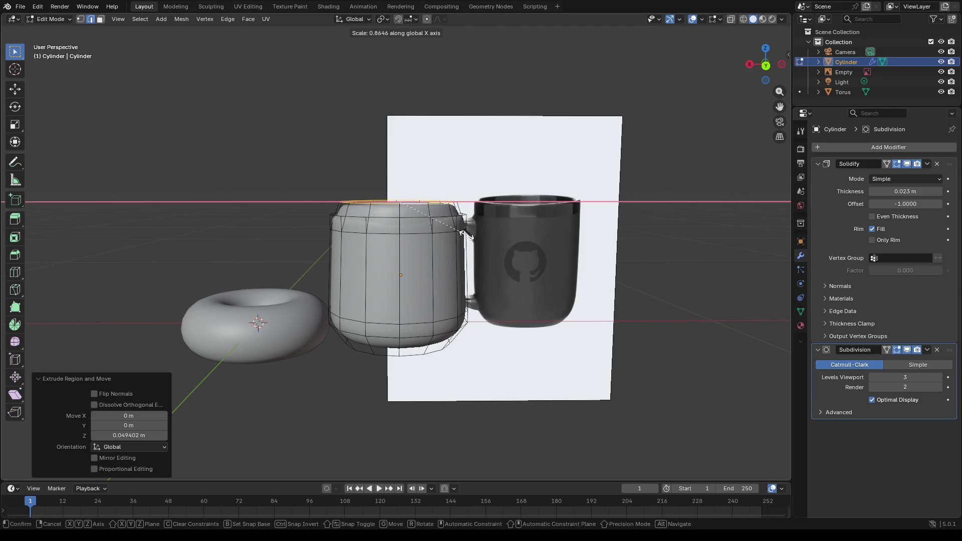
click(522, 230)
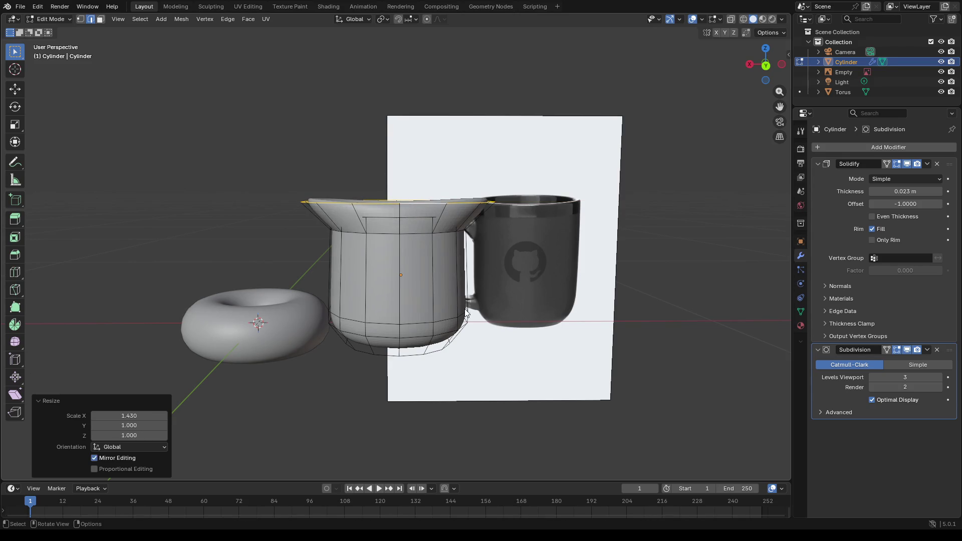
key(ctrl+z)
key(ctrl+z)
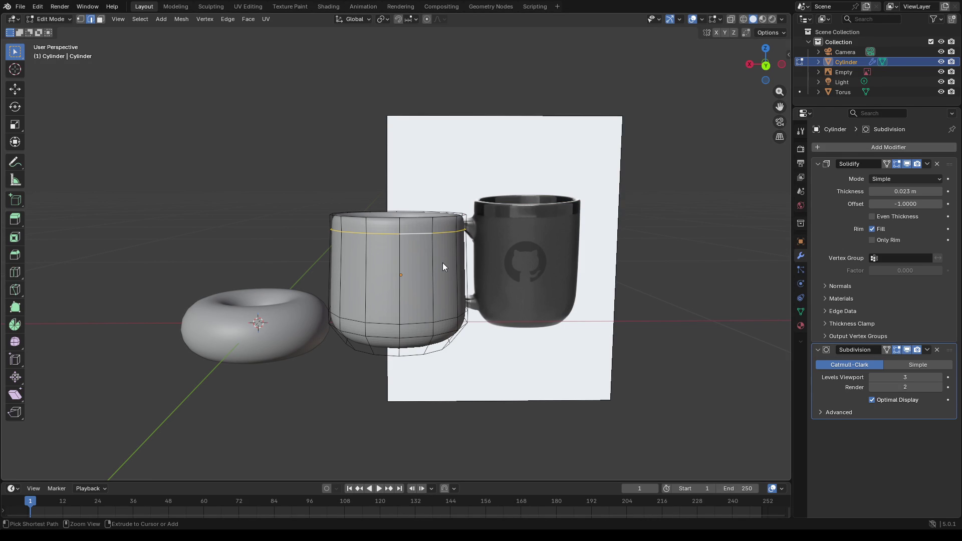
Step: Add one loop cut below the rim and slide it up with factor -0.855
click(387, 227)
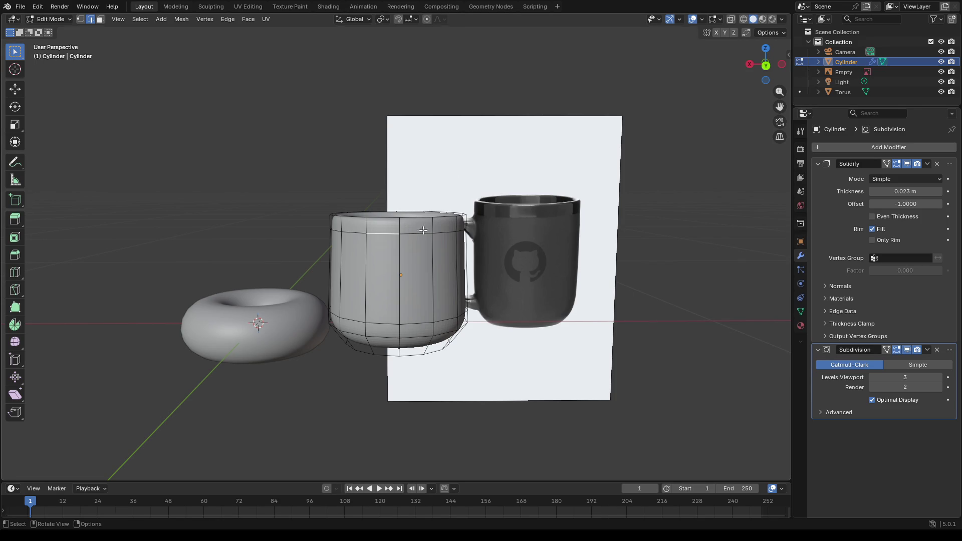
alt+click(396, 222)
key(g)
key(g)
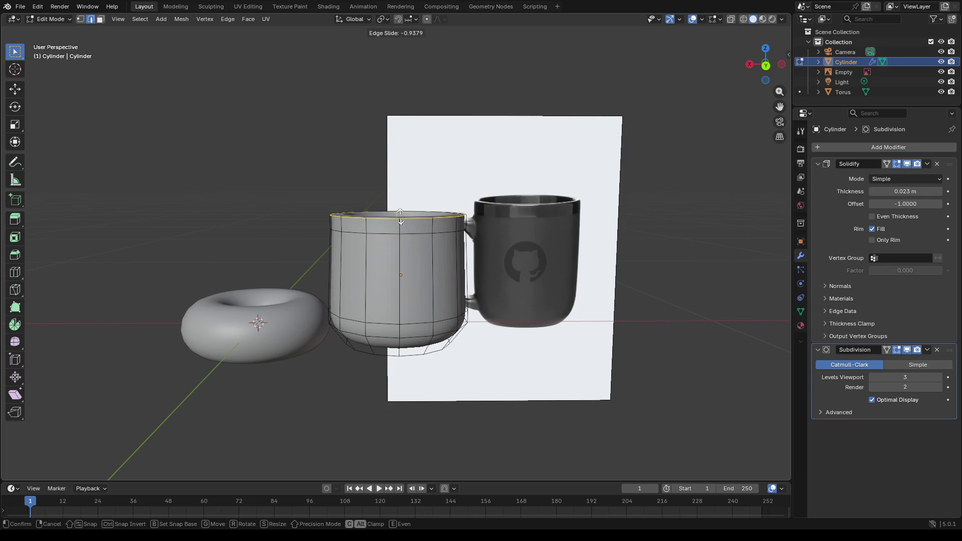
click(400, 218)
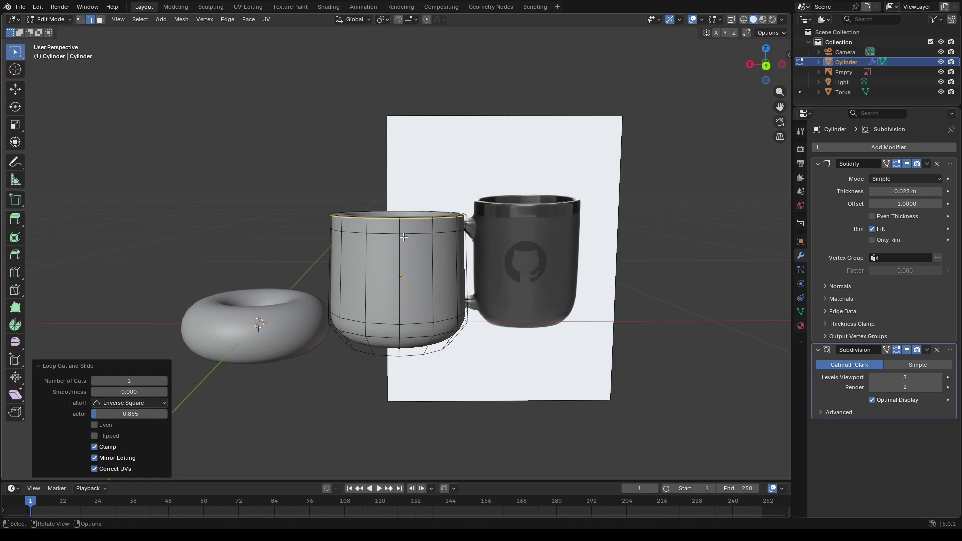
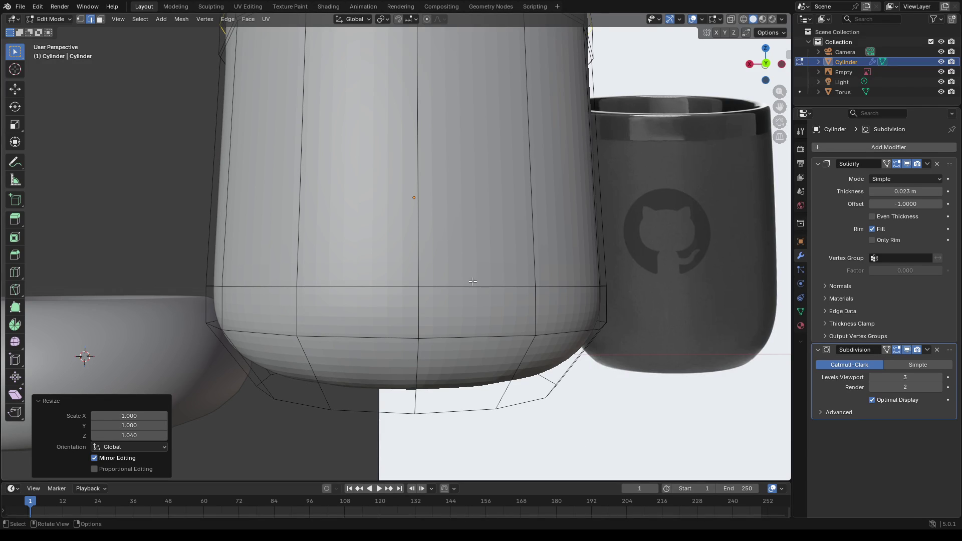
Step: Orbit around the cup body and bring up the edge operations for the rim loop
middle_drag(421, 248, 446, 226)
key(ctrl+e)
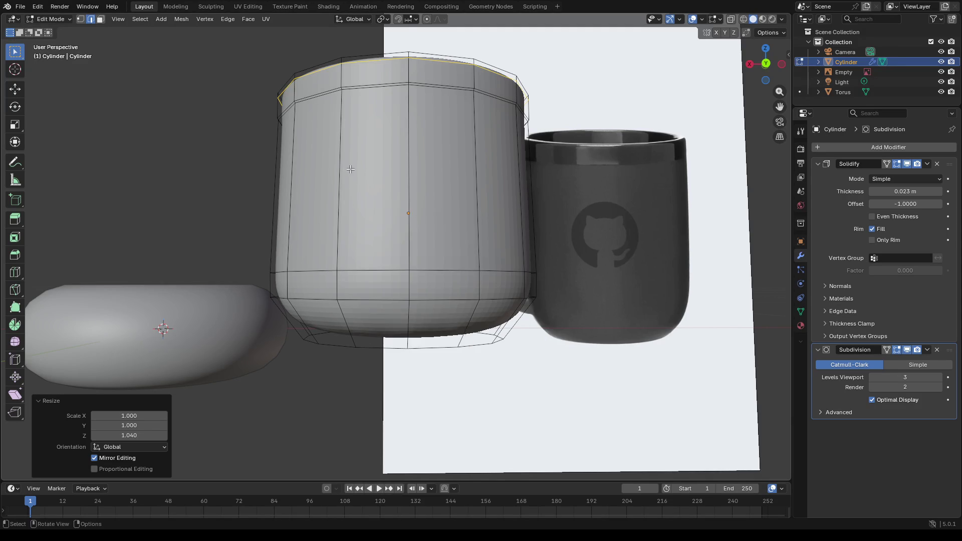
Step: Cancel the stray scale, then move the whole cup mesh to the right of the reference mug
key(s)
key(Escape)
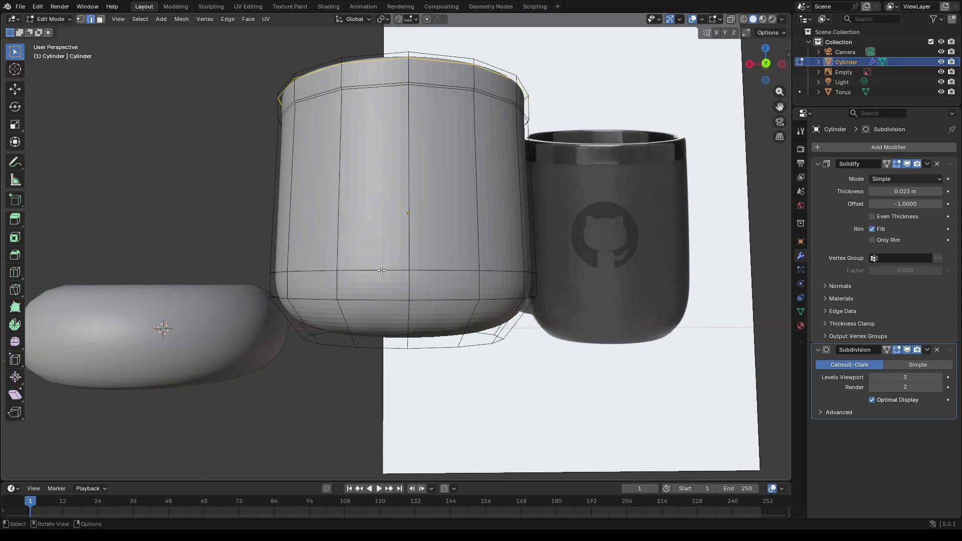
key(a)
key(g)
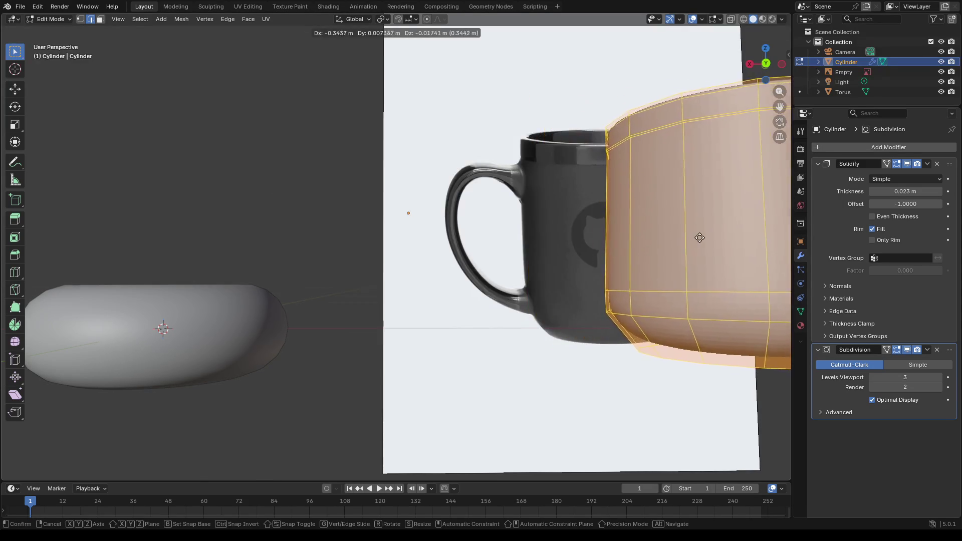
click(6, 242)
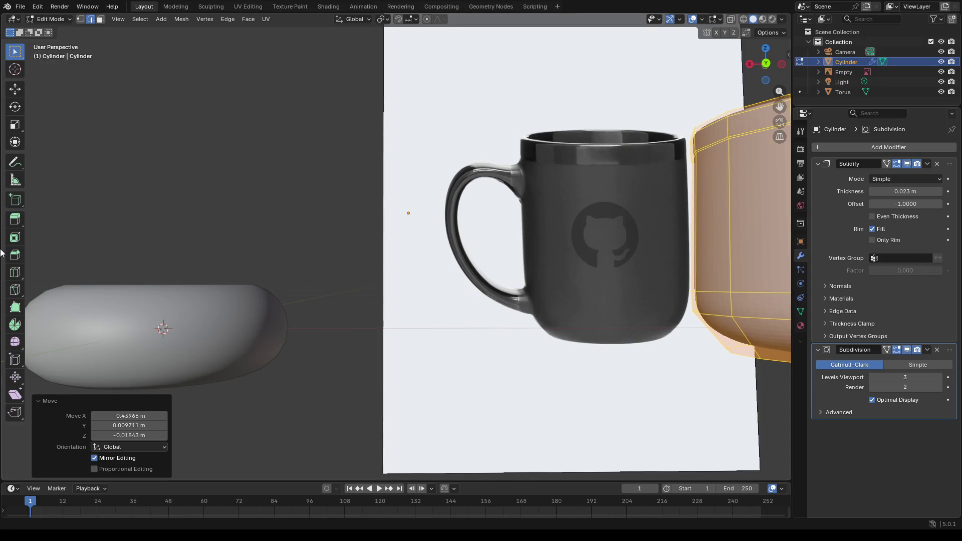
mouse_move(334, 219)
middle_down()
mouse_move(299, 225)
mouse_move(393, 241)
middle_up()
scroll(301, 224, down, 5)
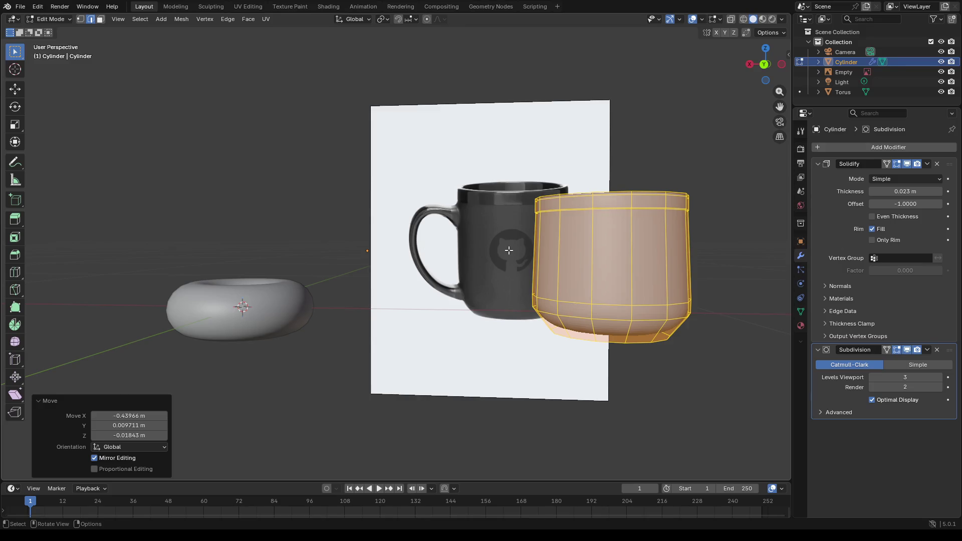
key(g)
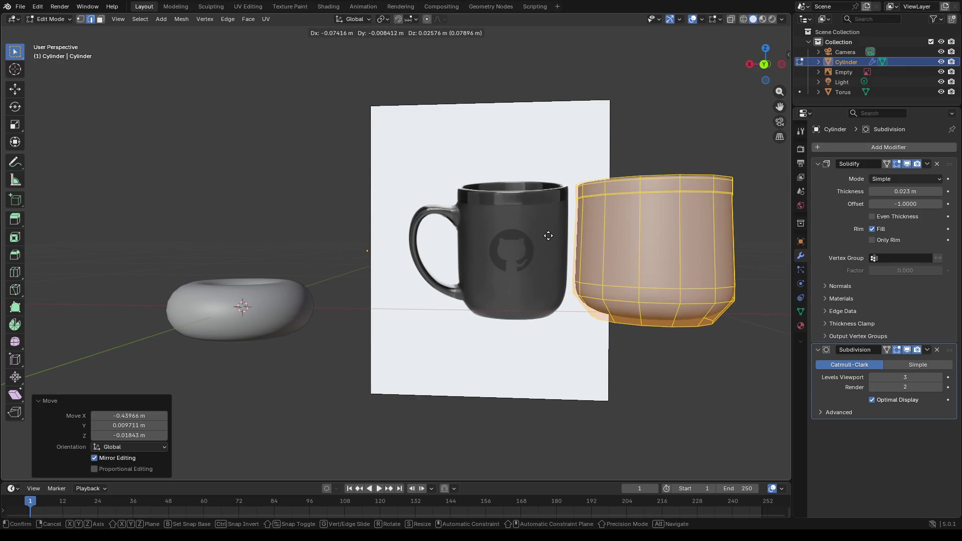
Step: Extrude the cup's bottom edge loop, fill the opening with a face and lower it
click(547, 235)
alt+click(661, 331)
key(e)
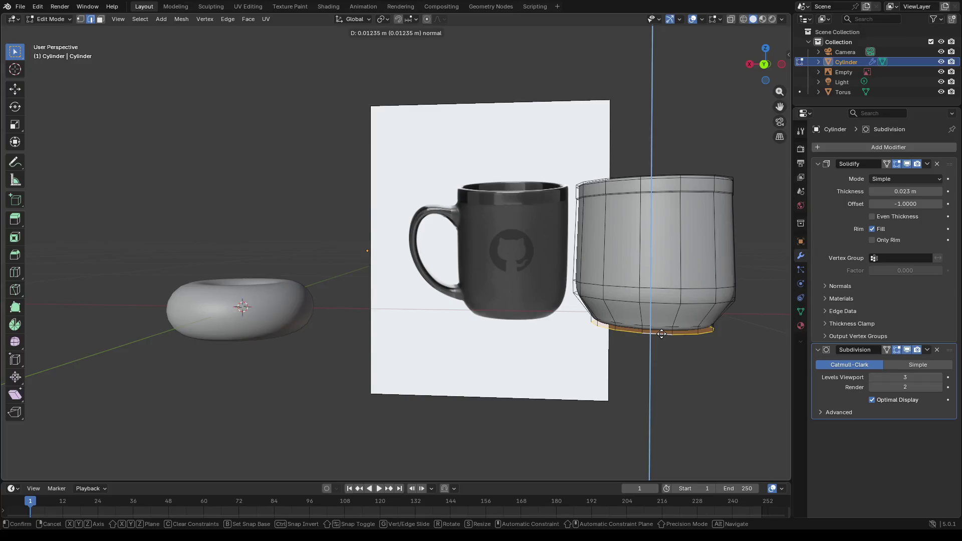
click(661, 333)
key(f)
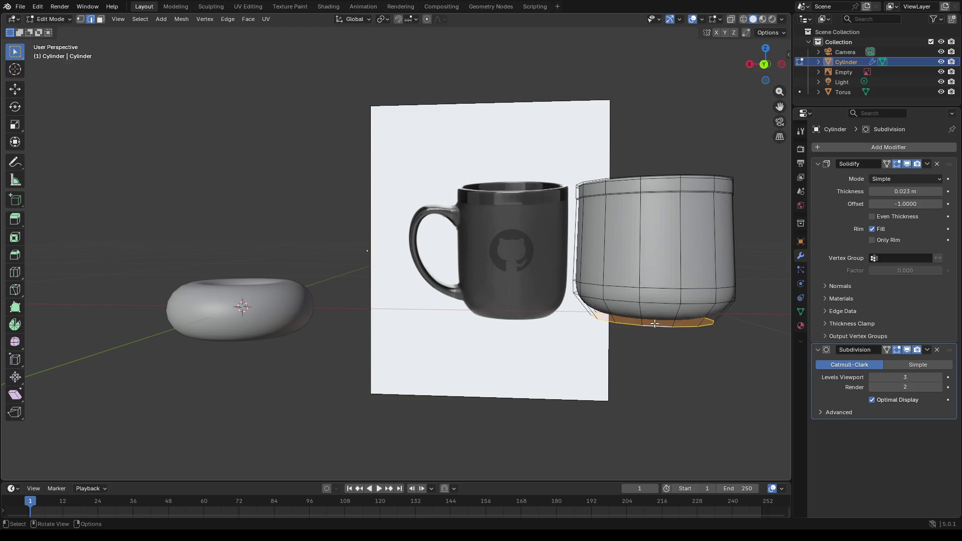
key(g)
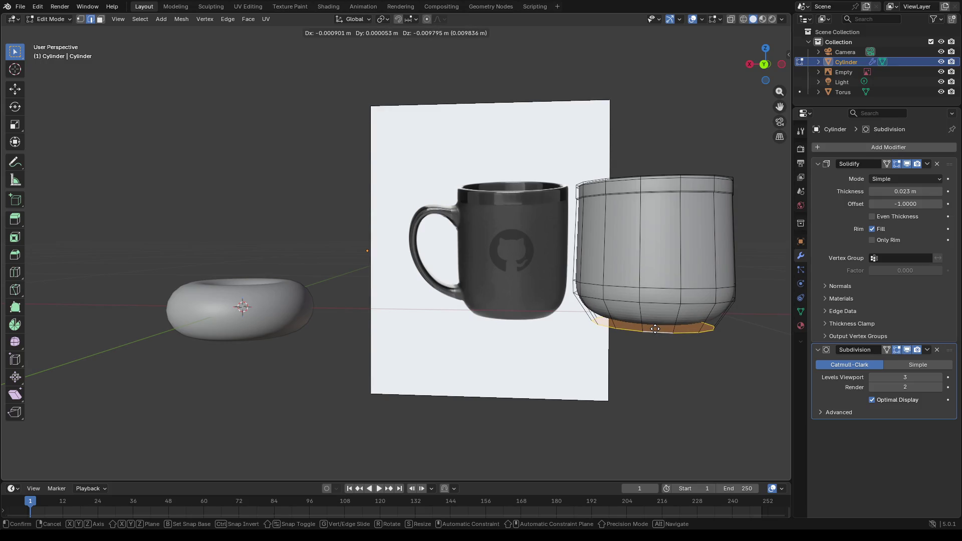
click(655, 328)
mouse_move(656, 328)
middle_down()
mouse_move(653, 305)
mouse_move(648, 326)
middle_up()
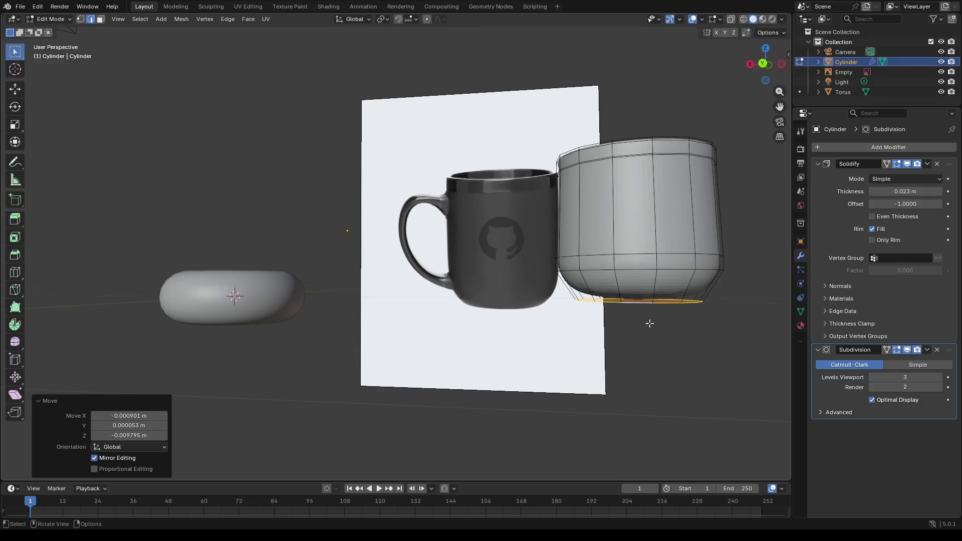
Step: Try rotating the bottom loop around its vertical axis, then undo the rotation
key(r)
key(z)
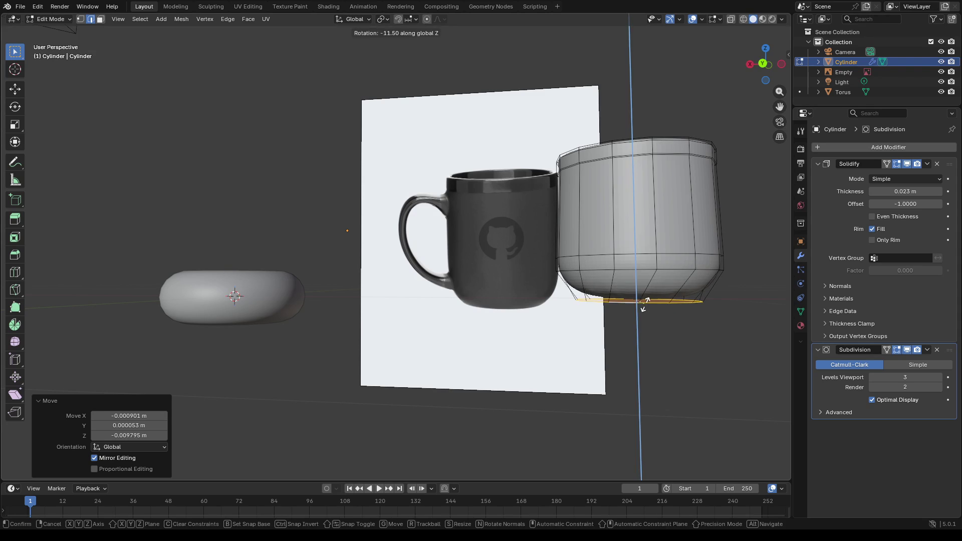
key(z)
click(641, 308)
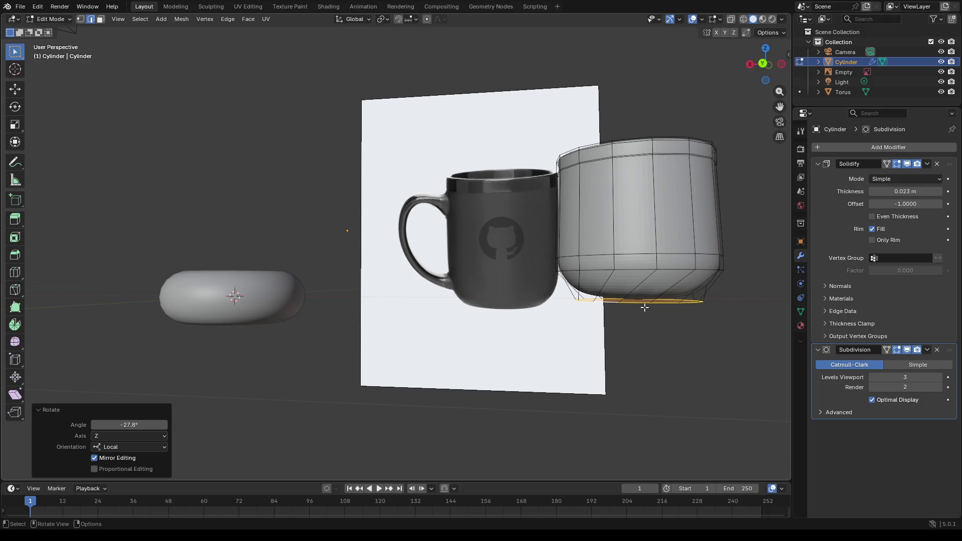
key(ctrl+z)
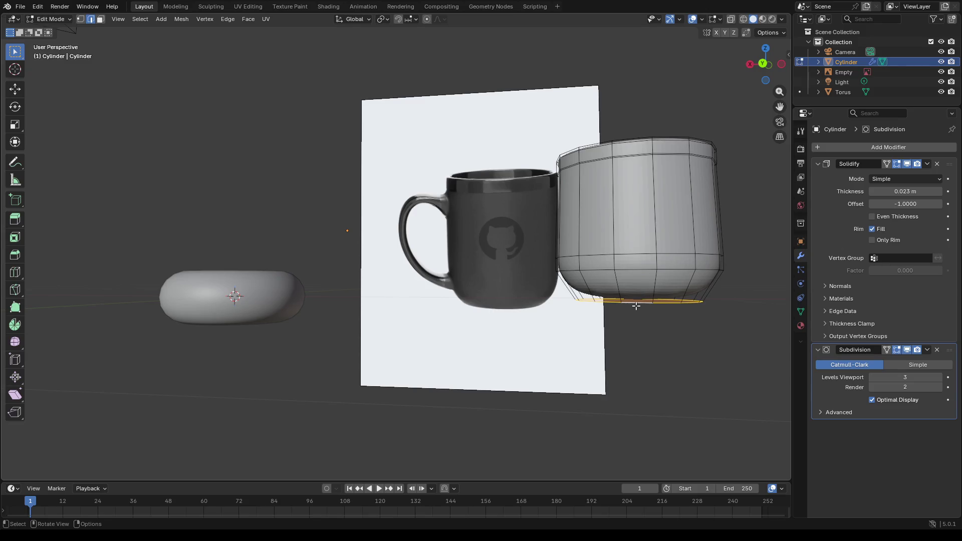
Step: Lower the bottom edge loop along Z and extrude it again into a short base band
key(g)
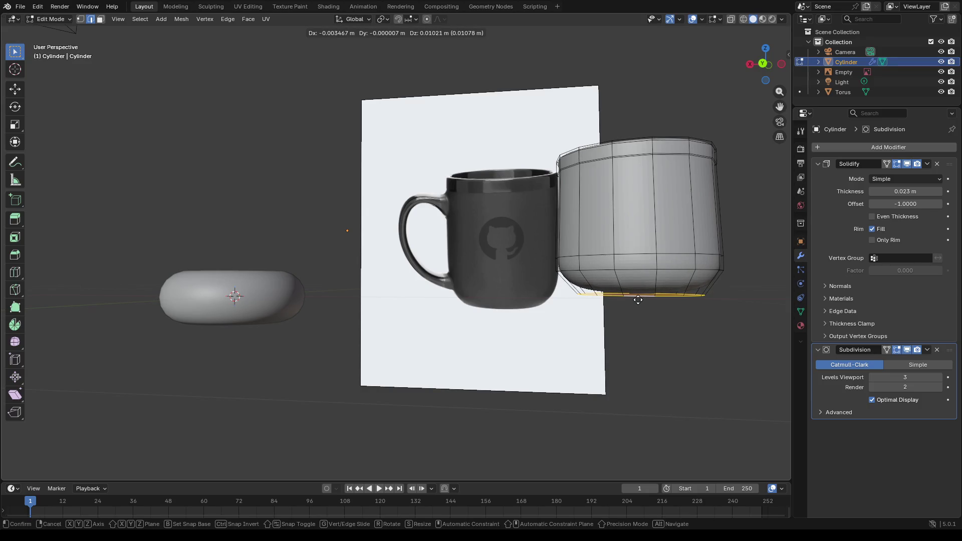
key(z)
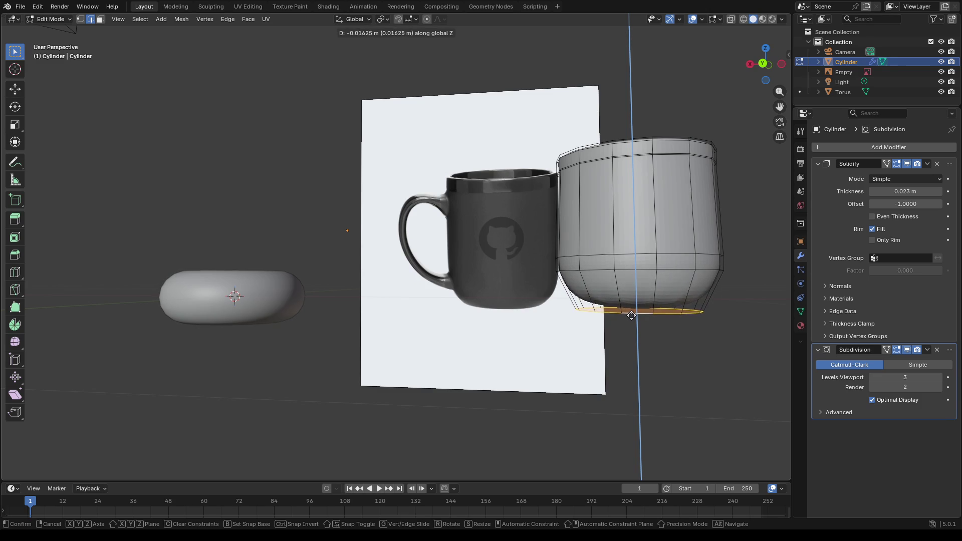
click(631, 315)
key(g)
key(z)
key(z)
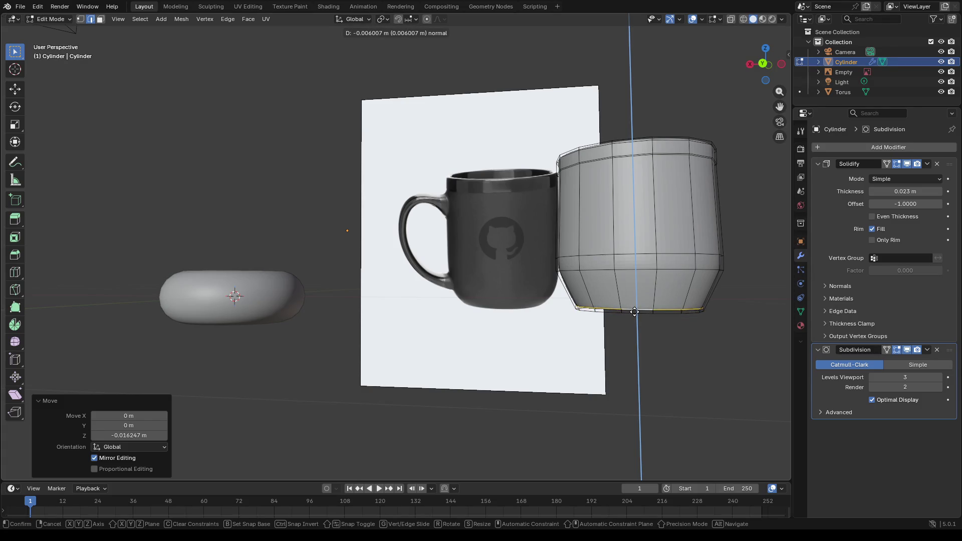
click(635, 310)
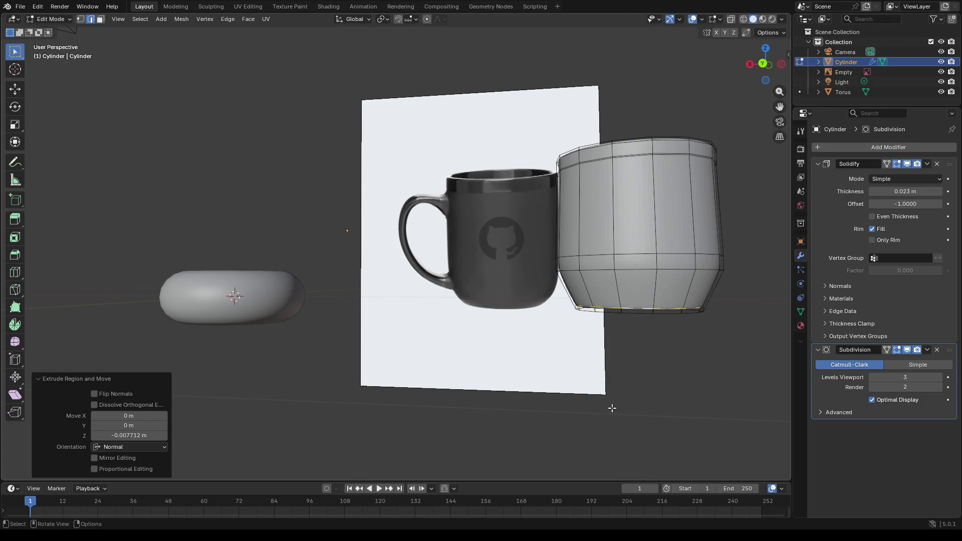
Step: Add an edge loop near the base, slide it down and scale it to 1.116 to flare the bottom
key(g)
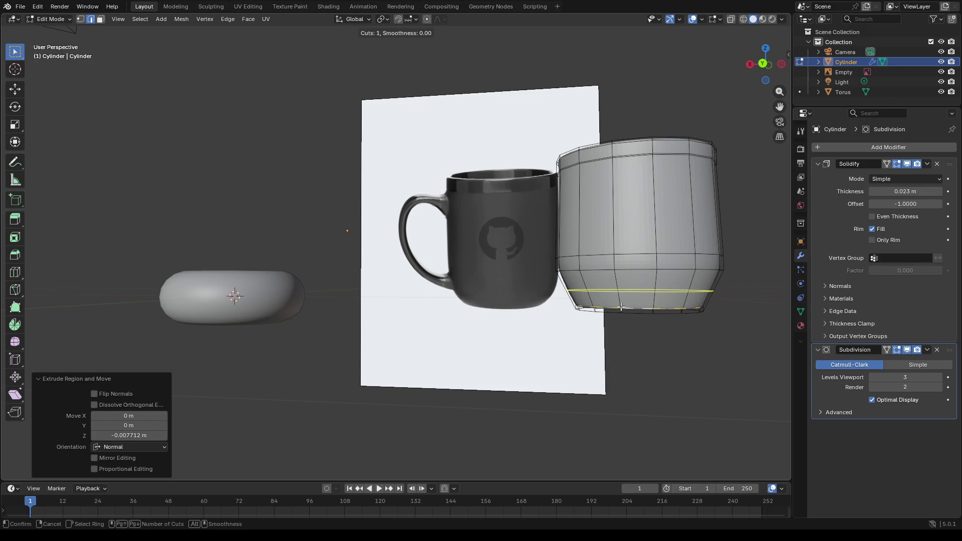
key(g)
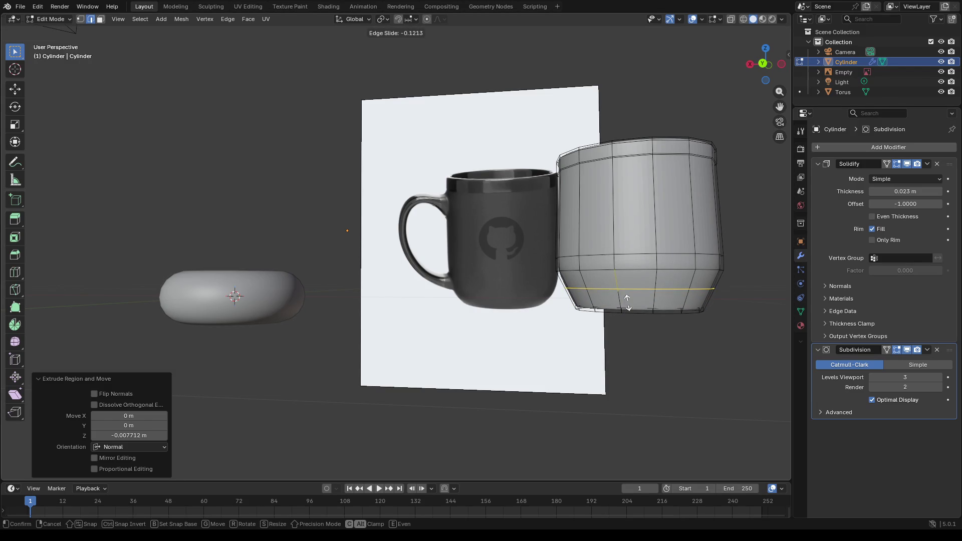
click(627, 304)
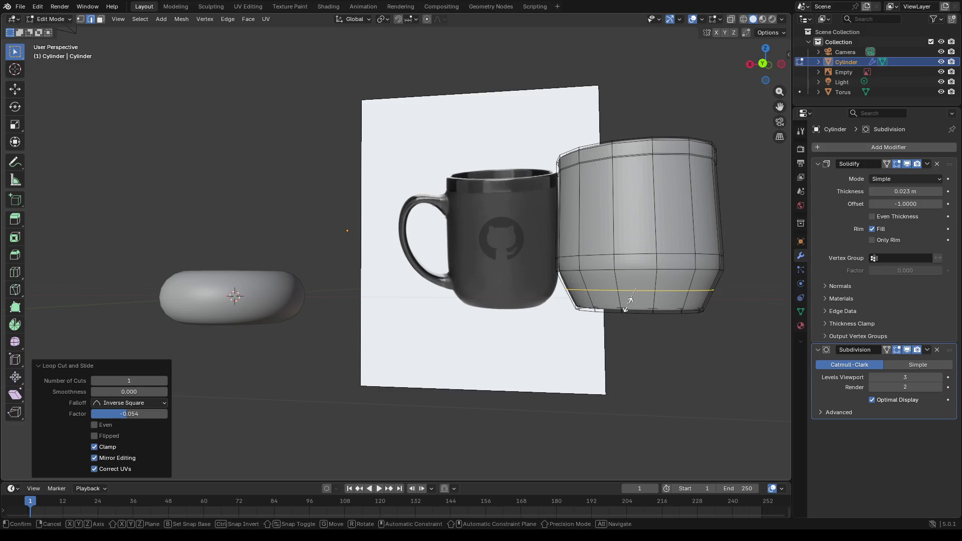
key(s)
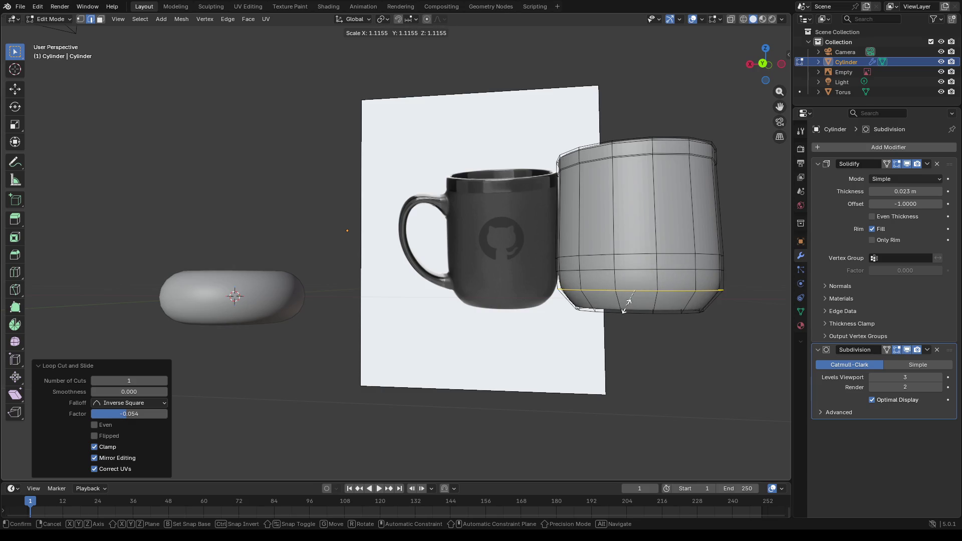
click(626, 303)
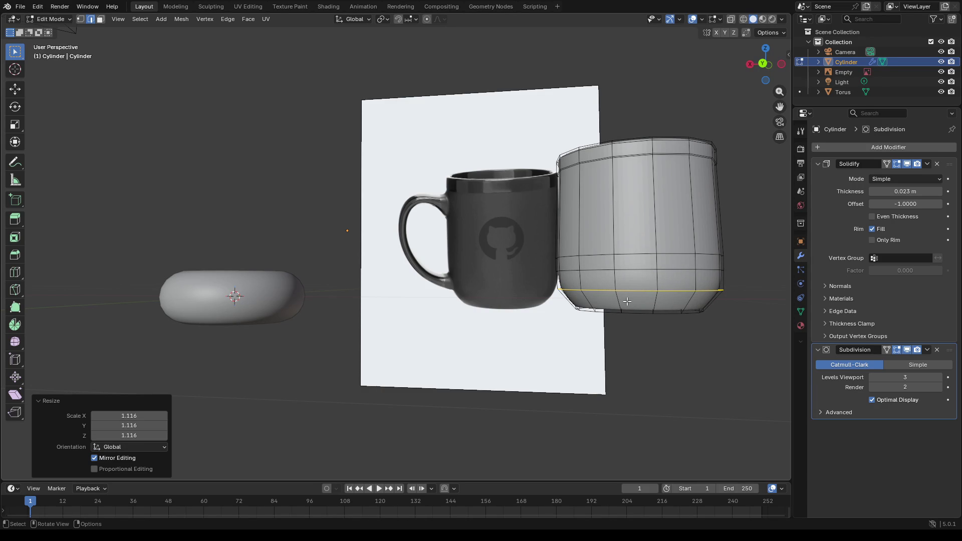
mouse_move(626, 302)
middle_down()
mouse_move(630, 287)
mouse_move(571, 376)
middle_up()
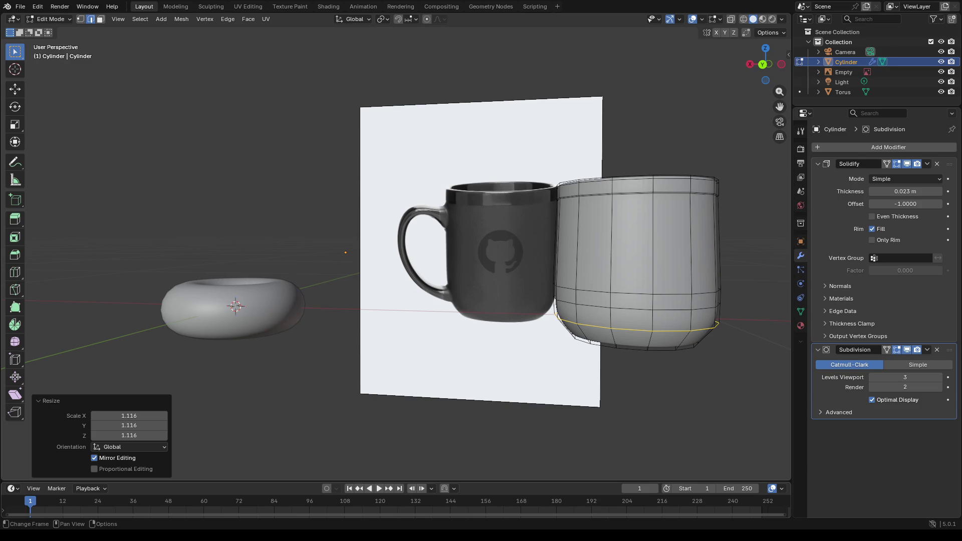
middle_drag(623, 369, 525, 383)
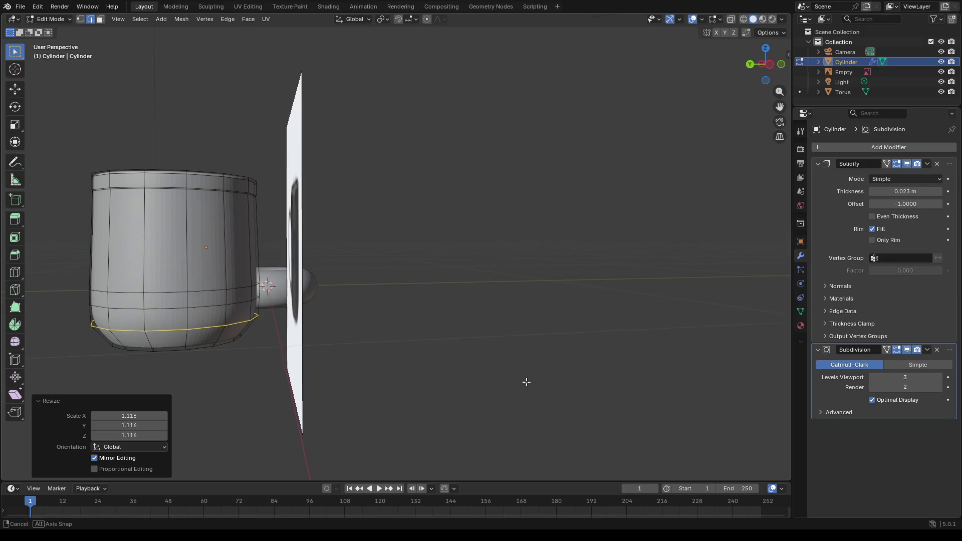
click(173, 260)
key(a)
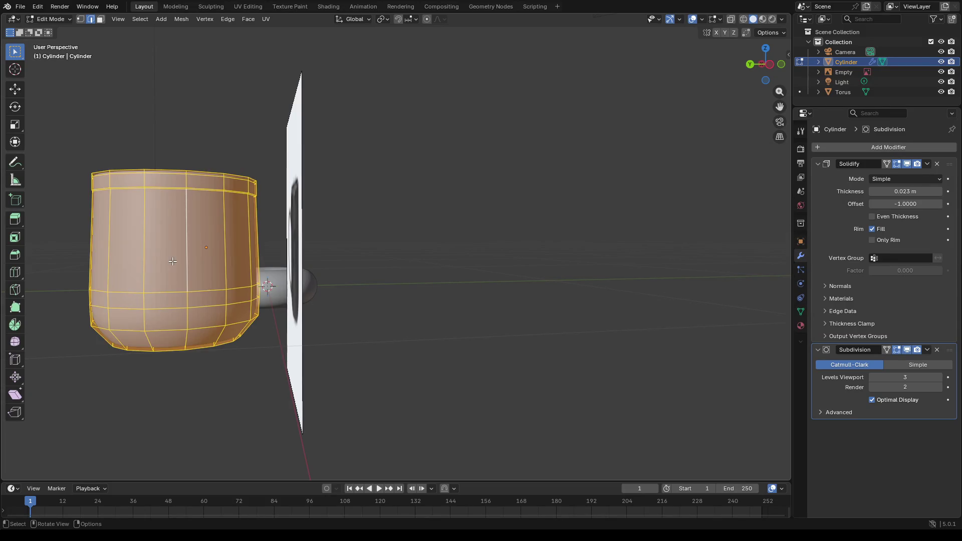
Step: Move the mug body mesh over beside the reference image
key(g)
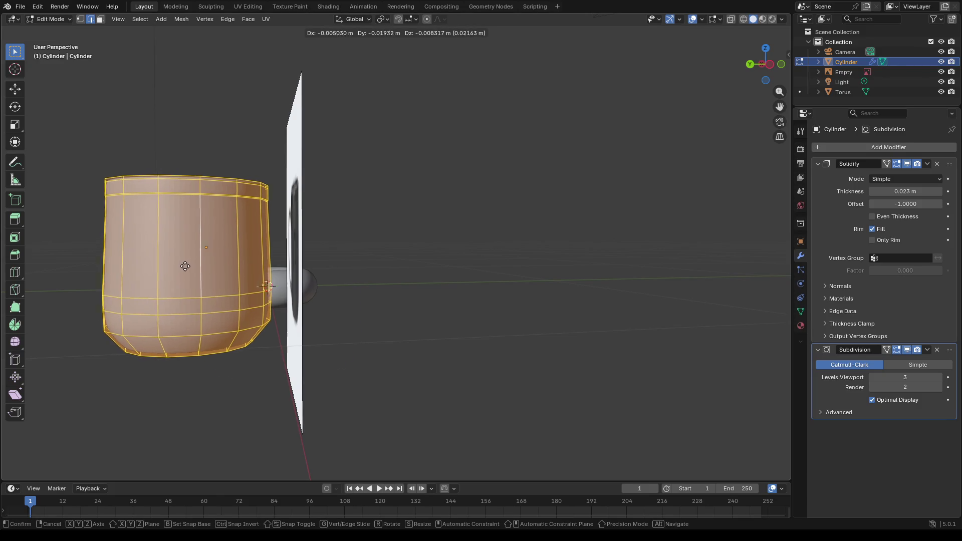
click(271, 285)
mouse_move(410, 362)
middle_down()
mouse_move(436, 369)
mouse_move(425, 371)
middle_up()
Step: Nudge some vertices, undo the move, and leave Edit Mode for the whole object
click(301, 164)
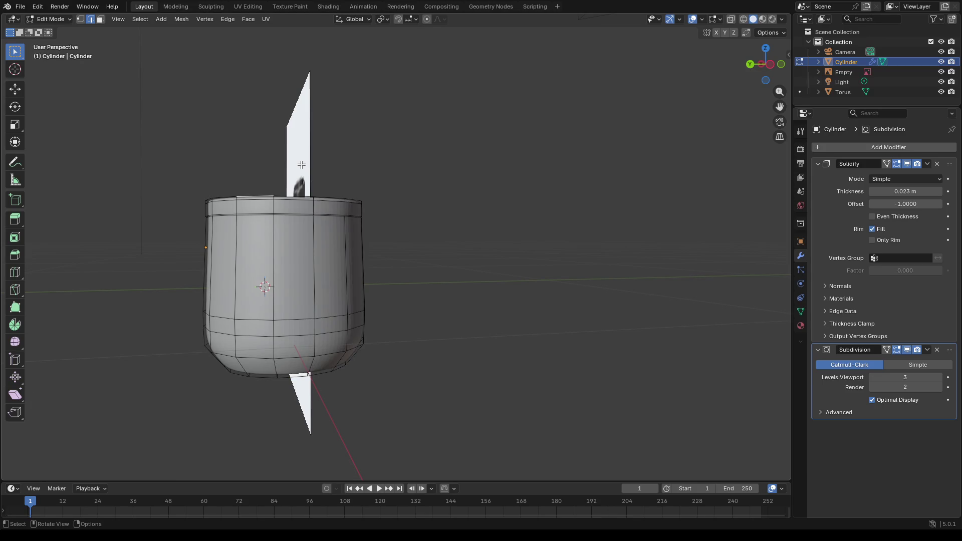
key(g)
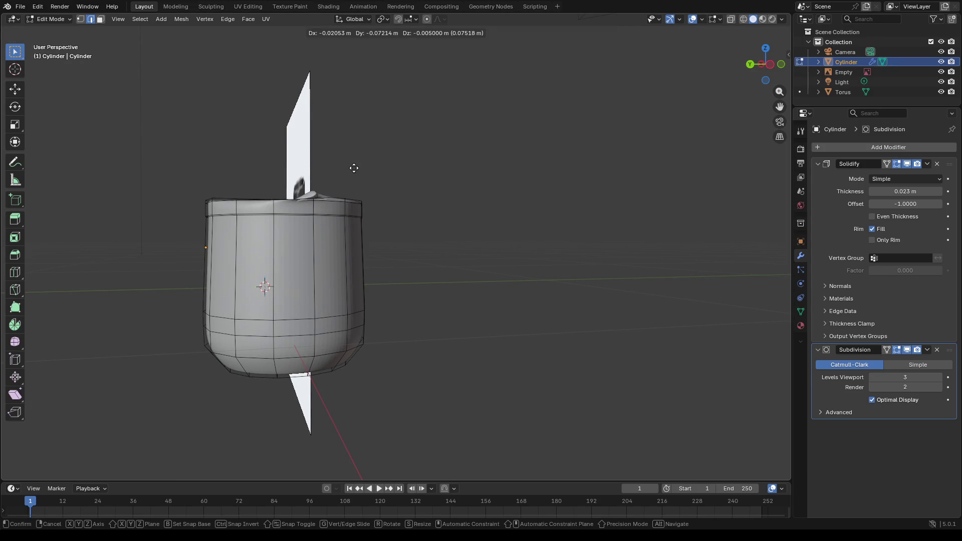
click(247, 165)
key(ctrl+z)
middle_drag(248, 186, 318, 261)
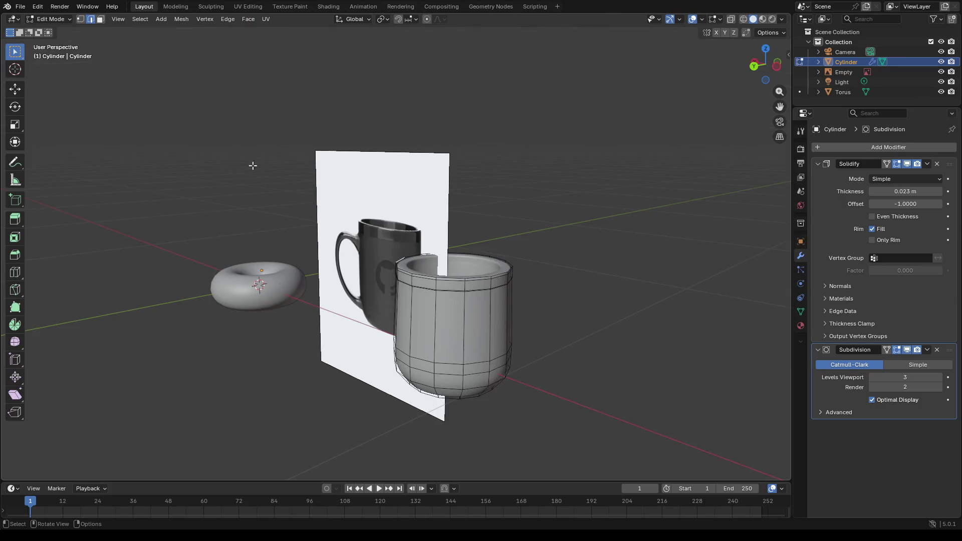
key(Tab)
Step: Move the reference image in two passes so its mug stands level beside the grey body
click(336, 209)
key(g)
middle_drag(336, 205, 459, 219)
click(341, 205)
key(g)
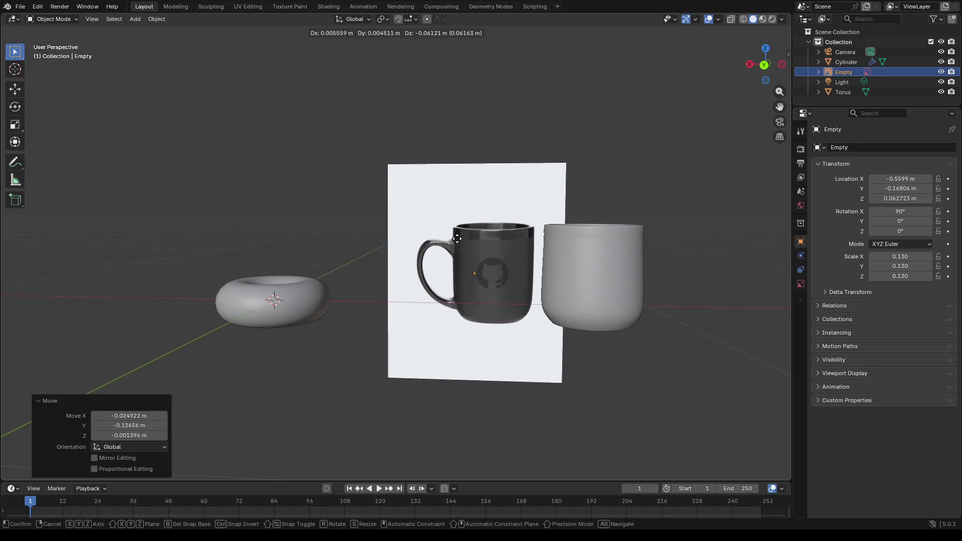
click(457, 238)
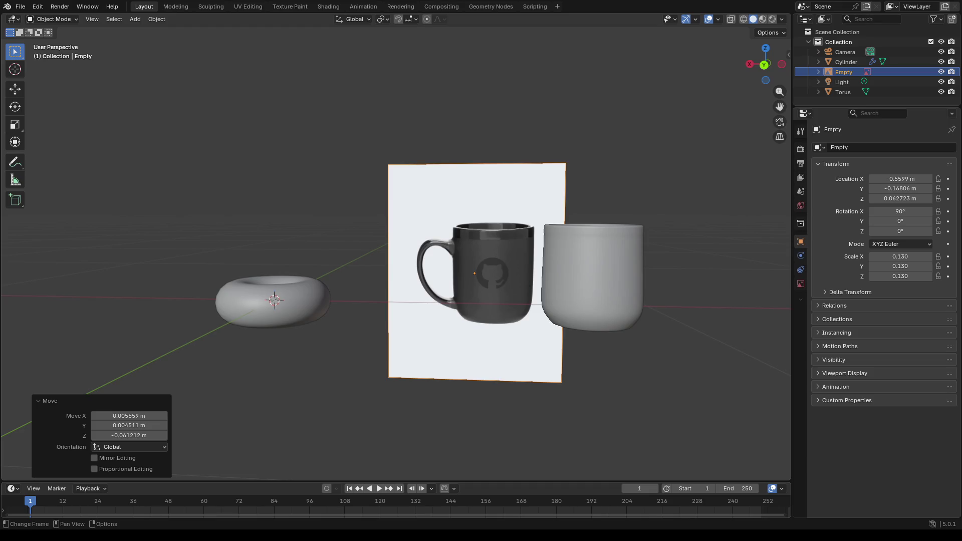
Step: Dismiss the object menu, select the mug body and enter mesh editing with the edge operations shown
right_click(496, 269)
key(Escape)
scroll(610, 278, down, 3)
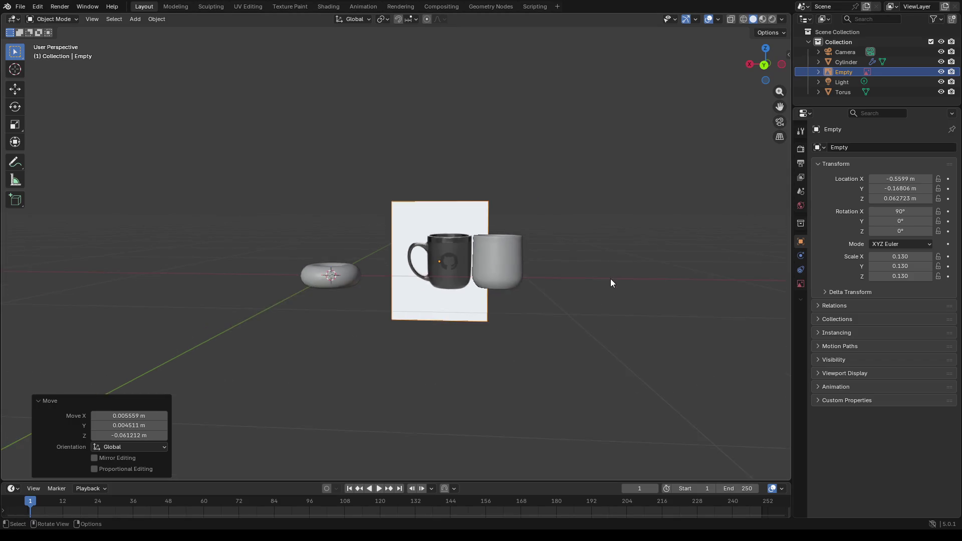
scroll(653, 287, up, 3)
scroll(713, 297, up, 3)
scroll(712, 297, up, 2)
scroll(695, 300, up, 3)
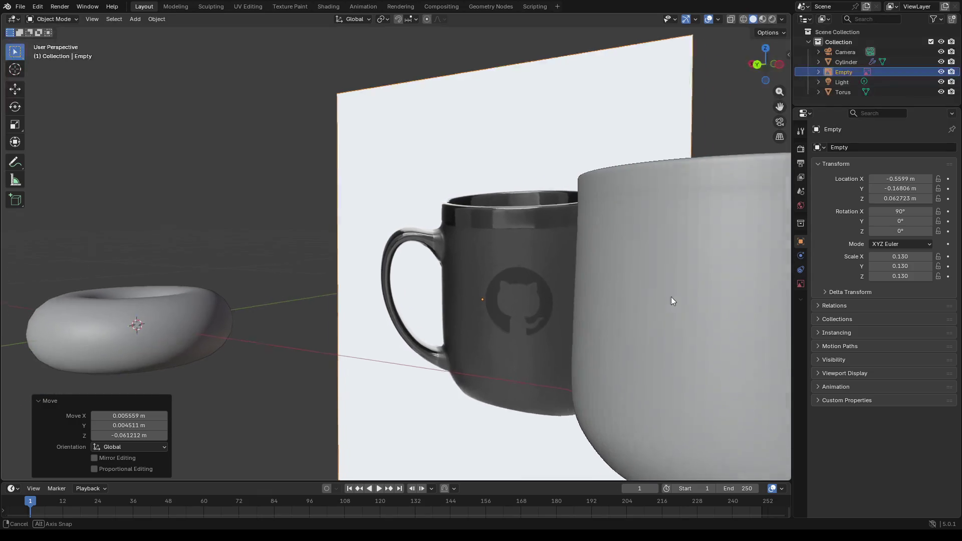
scroll(672, 297, down, 5)
click(751, 303)
key(Tab)
middle_drag(751, 298, 735, 301)
key(ctrl+e)
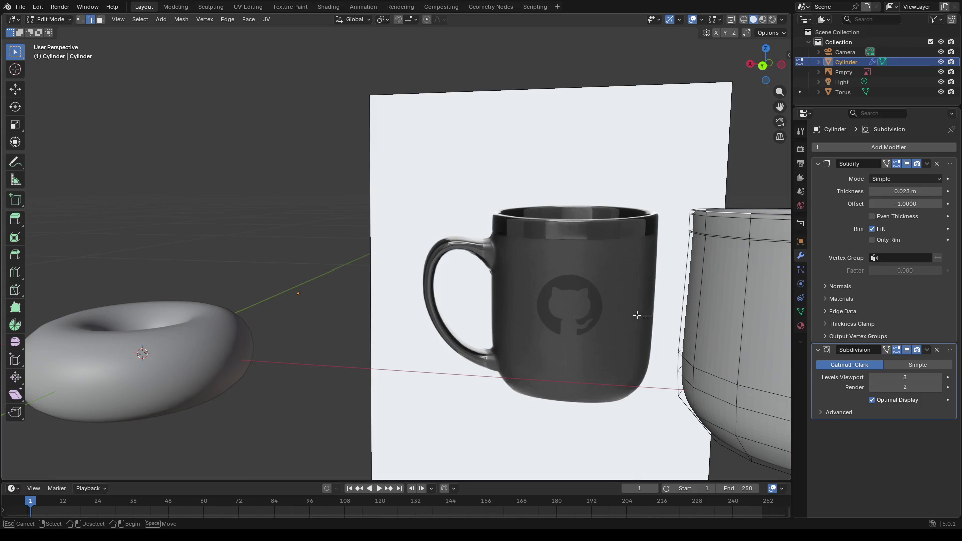
key(ctrl+e)
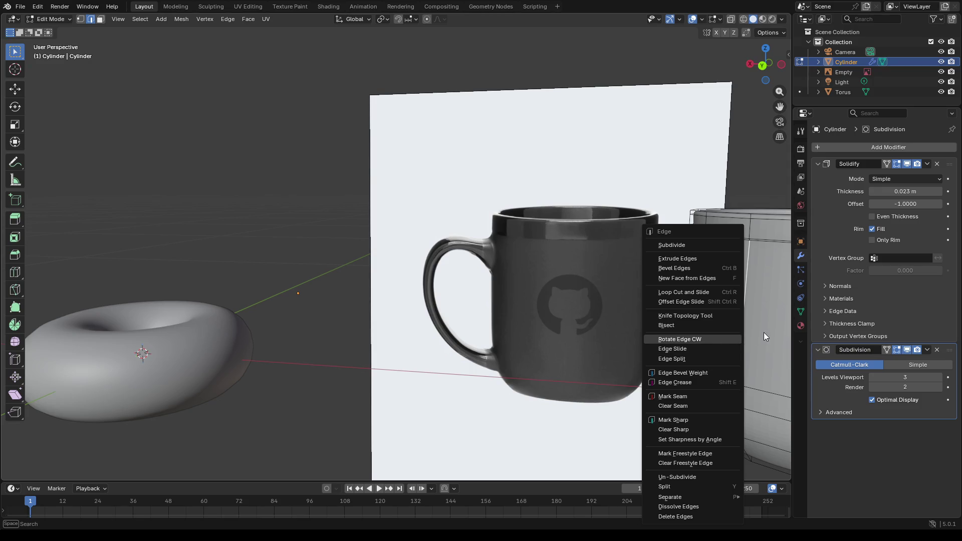
Step: Apply Shade Smooth to the mug body in Object Mode, inspect it, and return to mesh editing
key(Escape)
key(Tab)
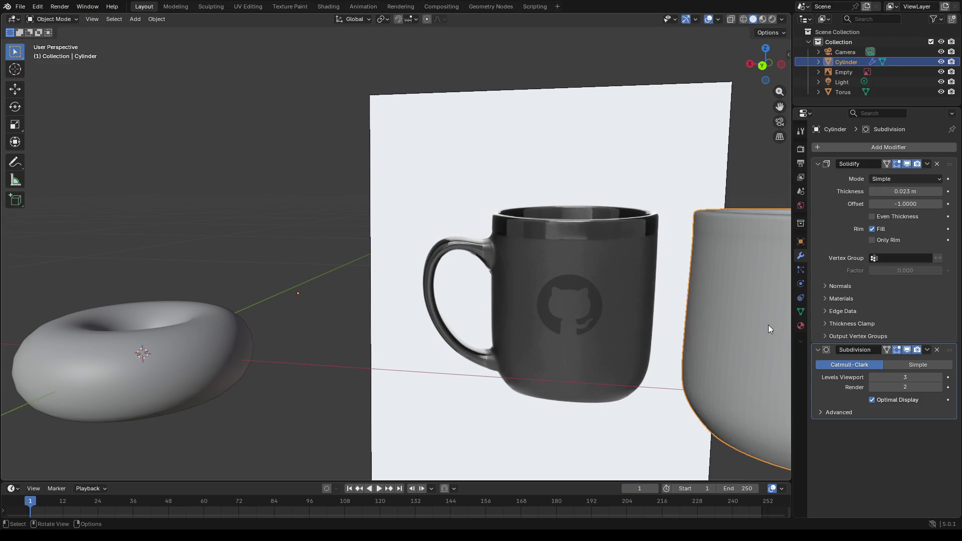
right_click(764, 317)
click(763, 316)
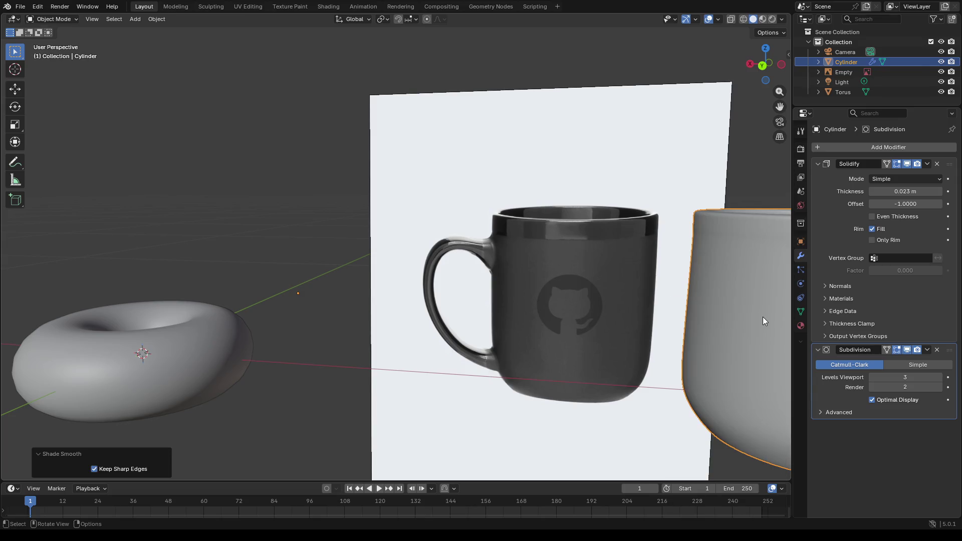
mouse_move(739, 320)
middle_down()
mouse_move(685, 308)
mouse_move(678, 293)
mouse_move(745, 332)
middle_up()
scroll(745, 327, down, 2)
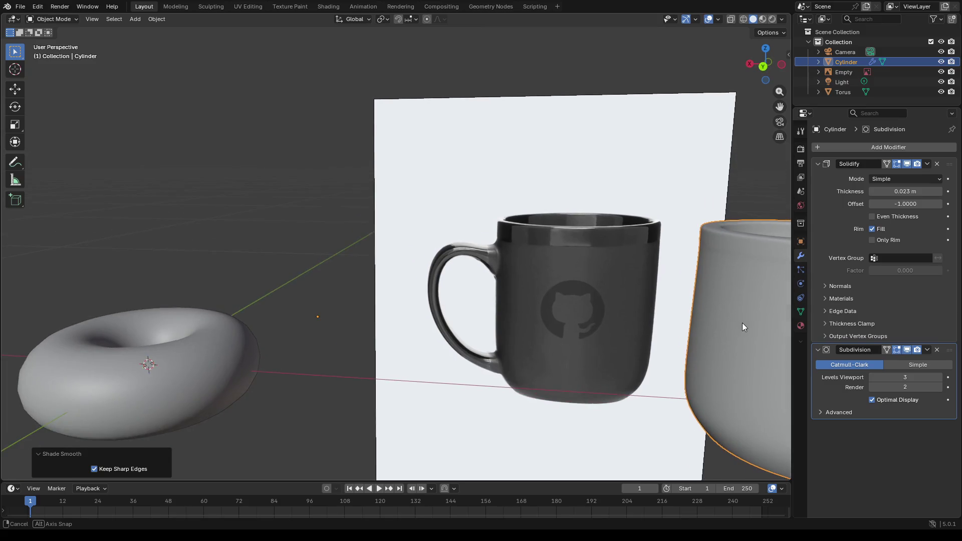
scroll(742, 322, down, 2)
scroll(740, 322, down, 2)
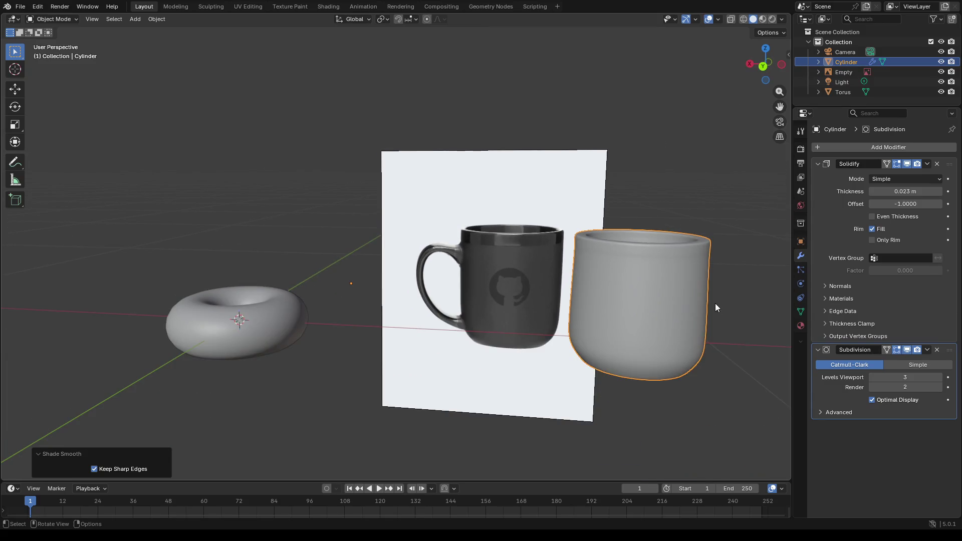
scroll(717, 297, up, 2)
mouse_move(744, 268)
middle_down()
mouse_move(725, 260)
mouse_move(721, 274)
mouse_move(693, 268)
mouse_move(726, 260)
mouse_move(749, 238)
mouse_move(743, 226)
mouse_move(723, 328)
mouse_move(689, 299)
mouse_move(739, 267)
middle_up()
key(Tab)
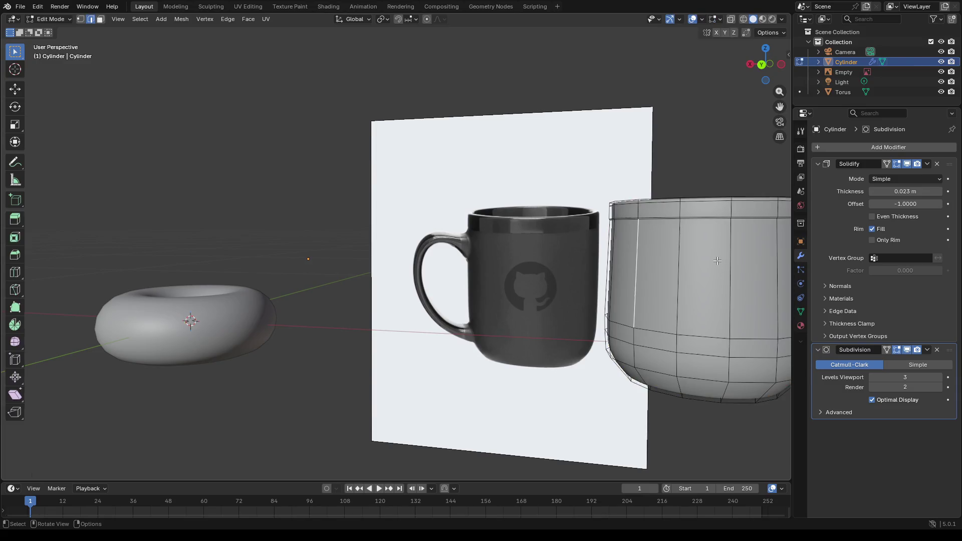
middle_drag(634, 404, 718, 408)
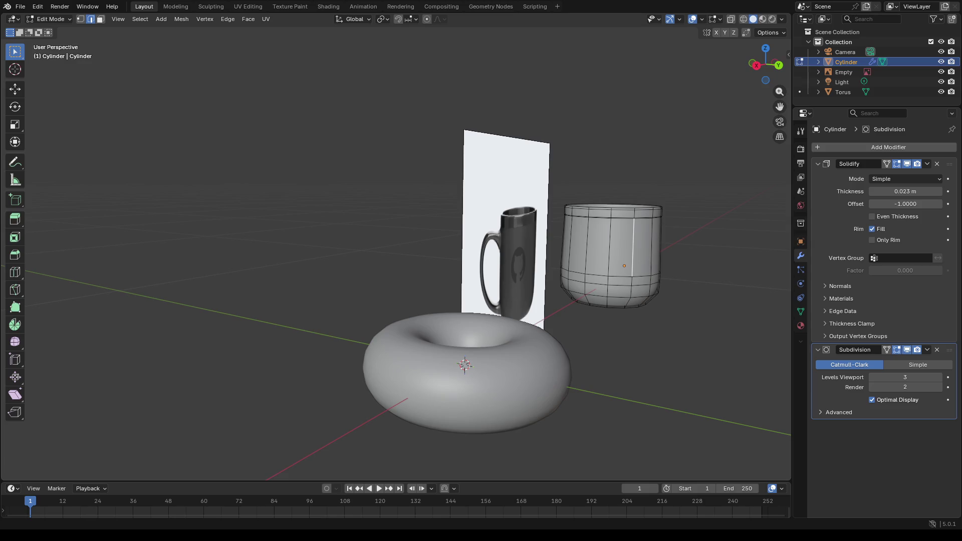
middle_drag(570, 349, 485, 338)
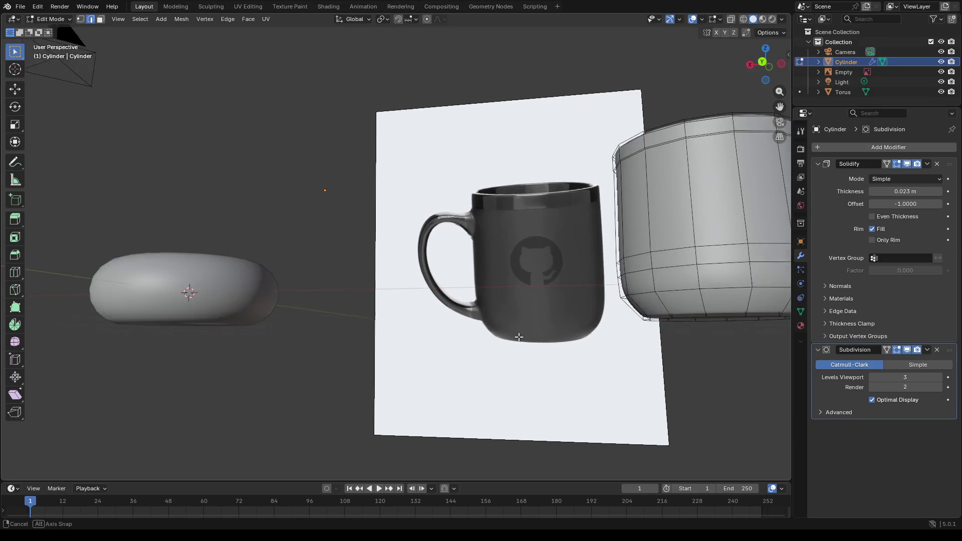
Step: Select the lower rim loop, then switch to face select and pick a face on the cup's side
middle_drag(487, 337, 621, 342)
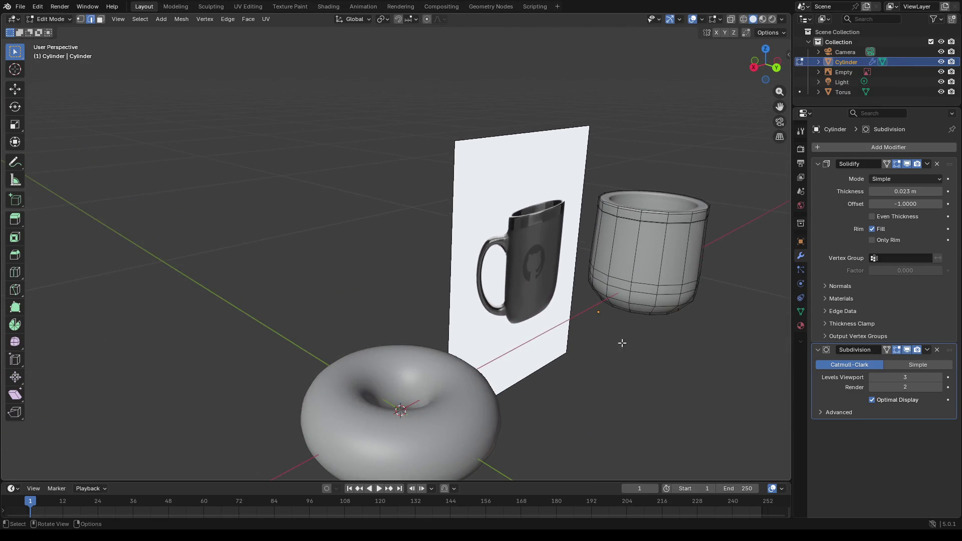
click(617, 296)
alt+click(618, 296)
alt+click(616, 294)
key(Tab)
key(Tab)
click(99, 21)
click(614, 293)
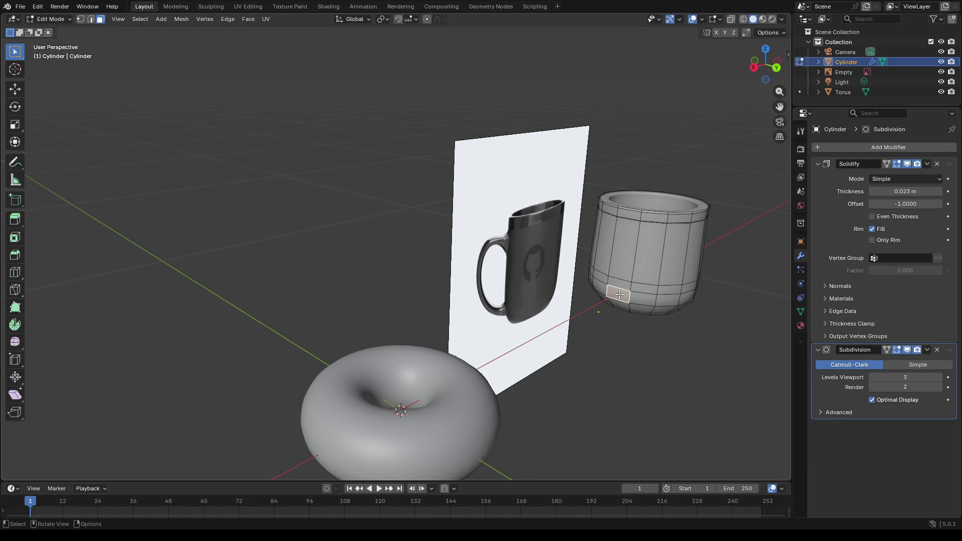
Step: Extrude the side face along Y and pull it out toward the reference mug's handle
key(e)
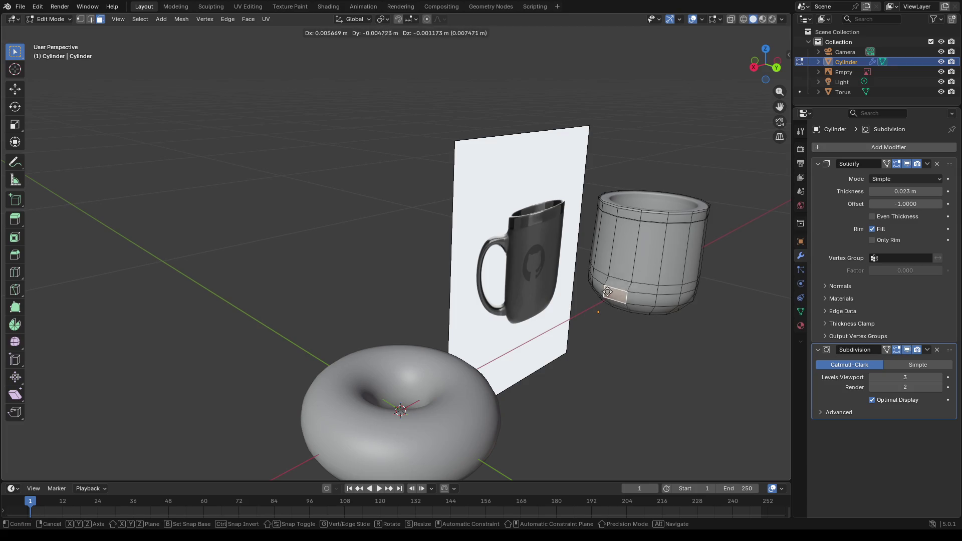
key(y)
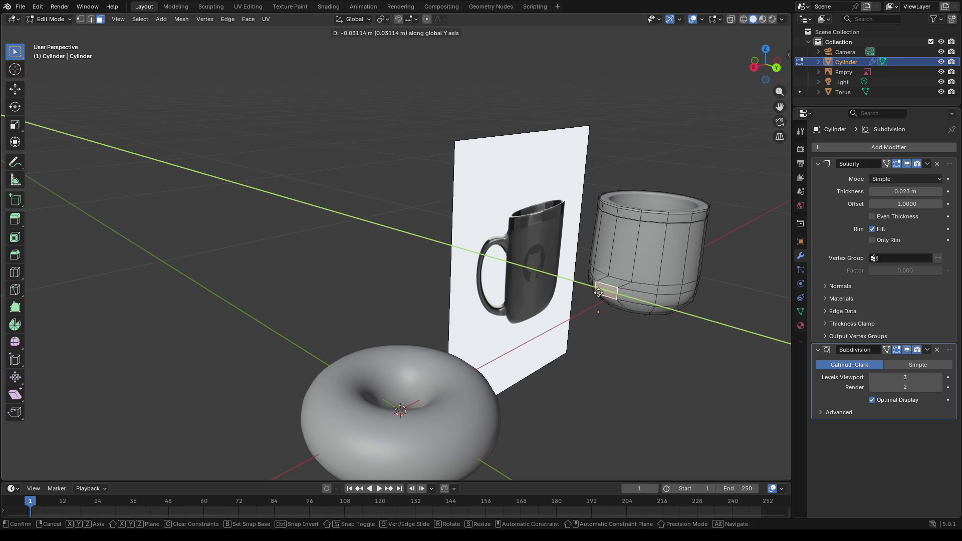
click(616, 296)
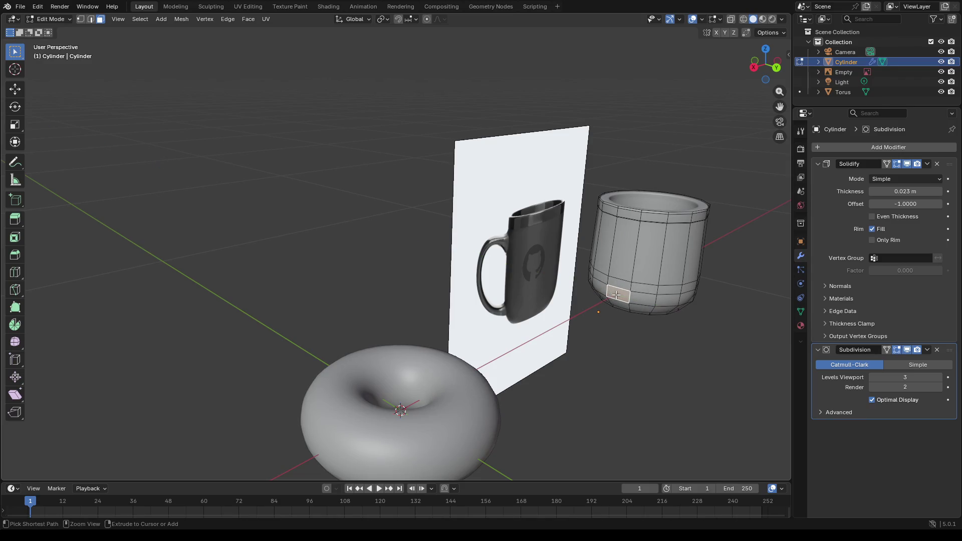
mouse_move(616, 296)
middle_down()
mouse_move(544, 293)
mouse_move(550, 285)
middle_up()
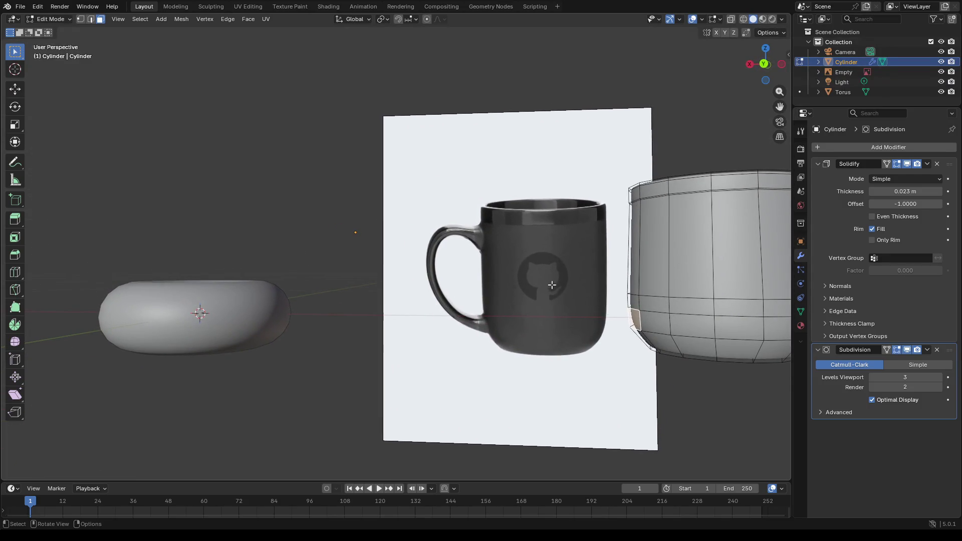
key(g)
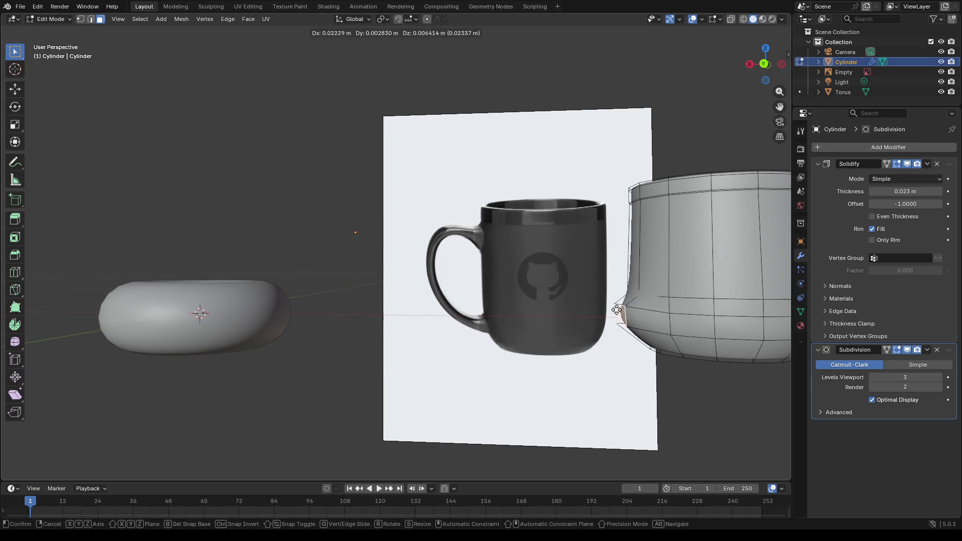